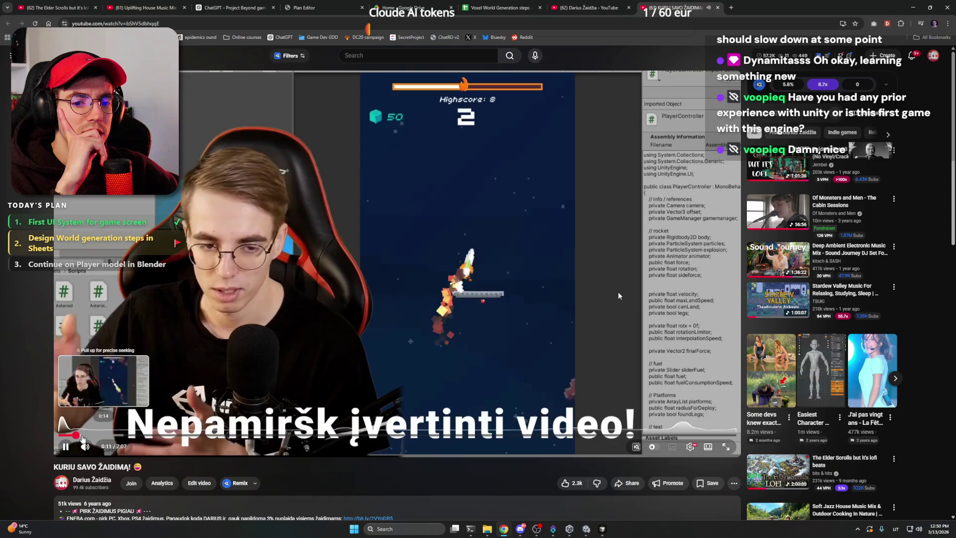
Skip the KURIU SAVO ŽAIDIMĄ! video ahead past 1:29 to the Unity rocket scene and resume playback.
{"action": "key", "text": "l"}
{"action": "key", "text": "l"}
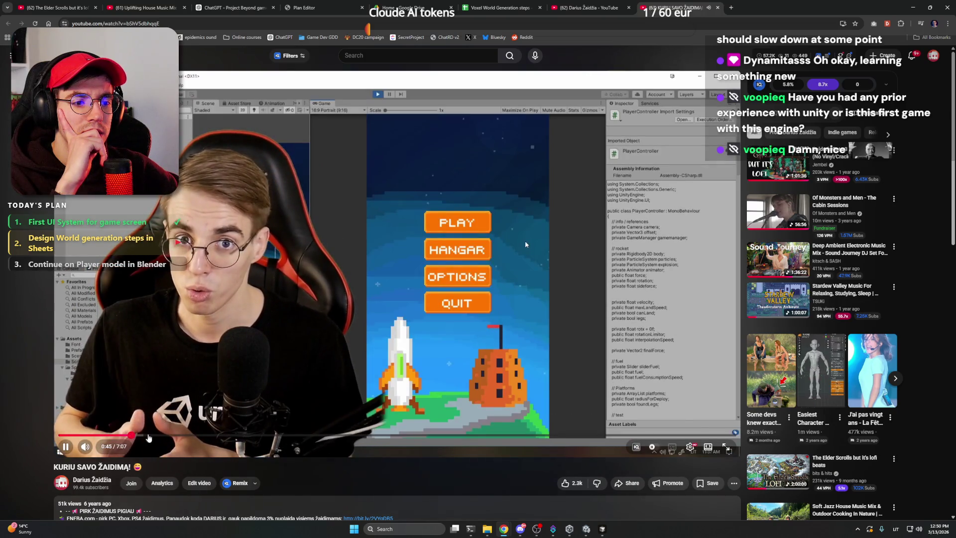
{"action": "left_click_drag", "start_coordinate": [131, 436], "coordinate": [201, 437]}
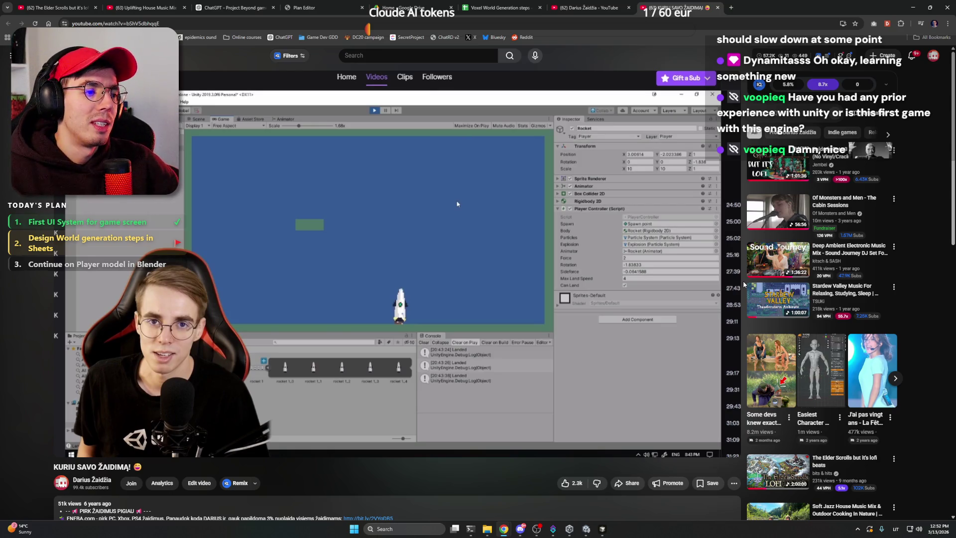
{"action": "key", "text": "space"}
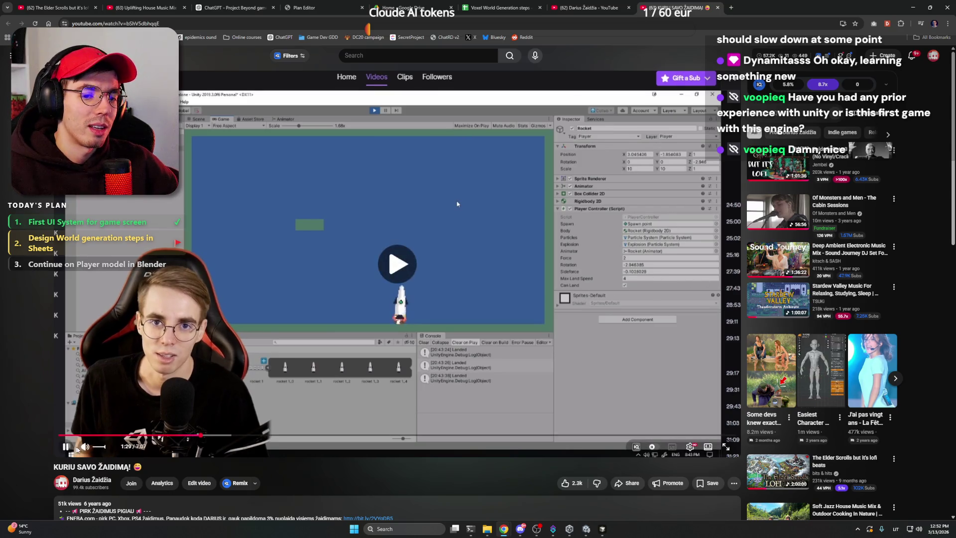
Lower the video volume slightly while the game video keeps playing.
{"action": "left_click_drag", "start_coordinate": [100, 448], "coordinate": [96, 448]}
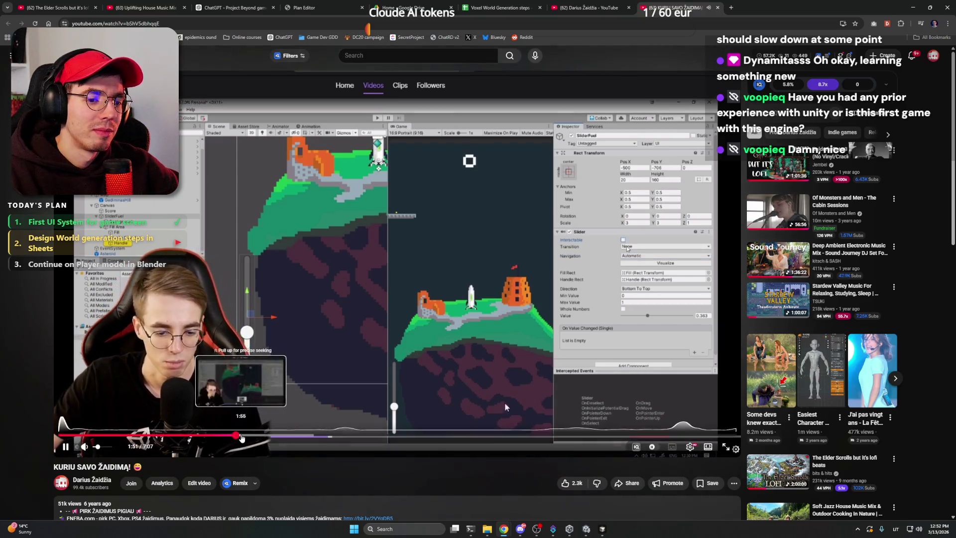
Skim through the rocket gameplay from about 2:06 to 6:33, then close the game video tab.
{"action": "left_click", "coordinate": [258, 436]}
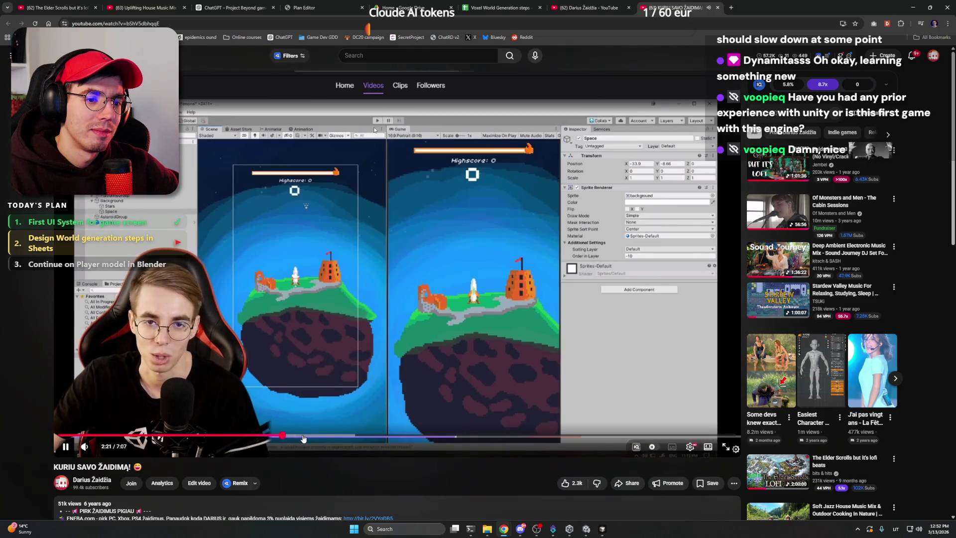
{"action": "left_click", "coordinate": [304, 437]}
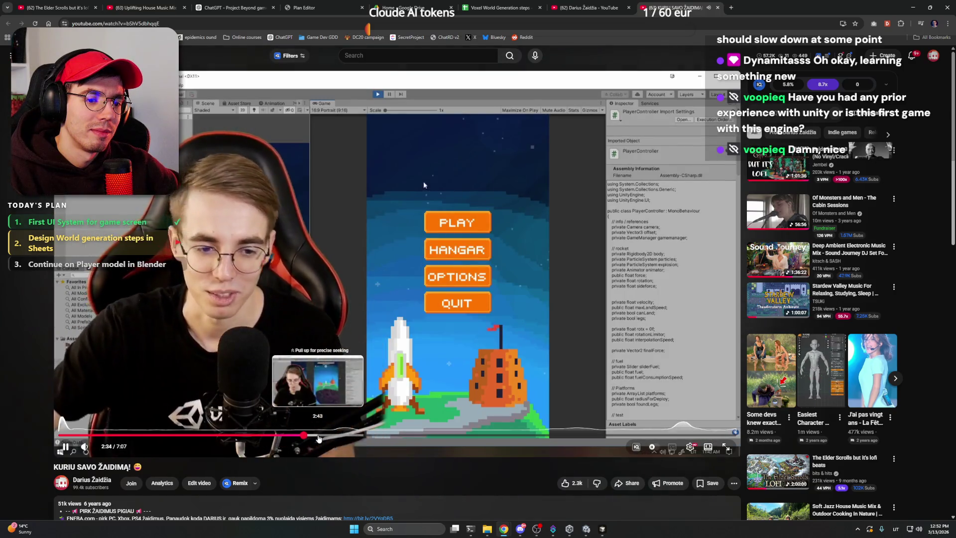
{"action": "left_click", "coordinate": [346, 437]}
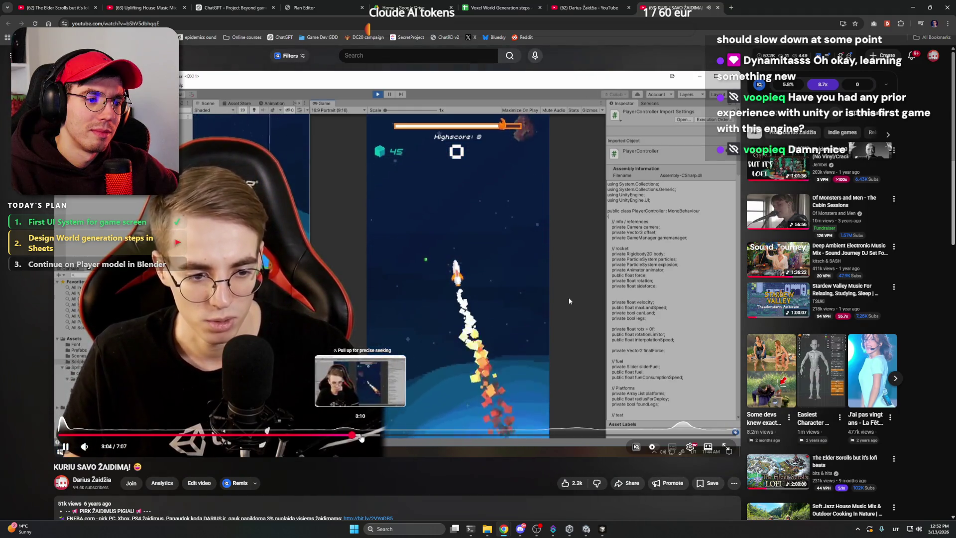
{"action": "left_click", "coordinate": [368, 437]}
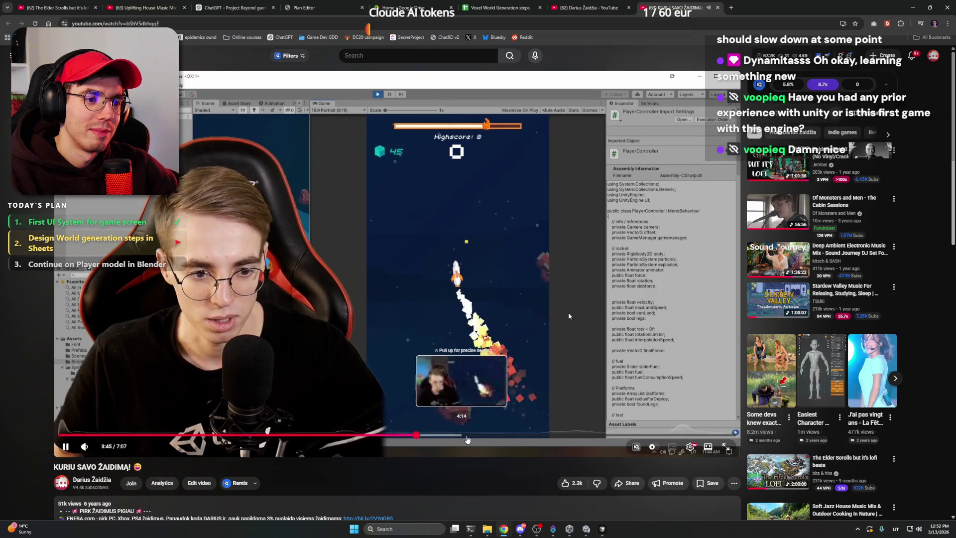
{"action": "left_click", "coordinate": [467, 439]}
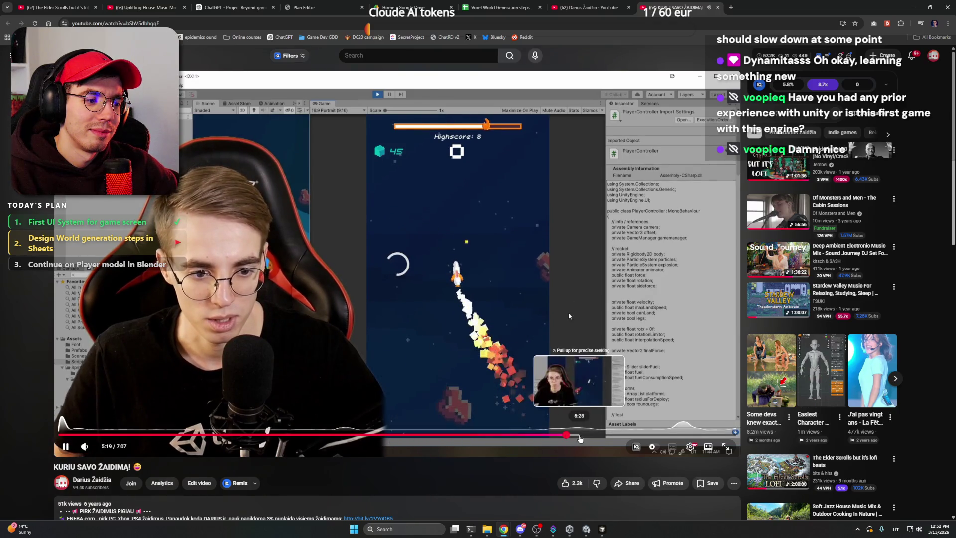
{"action": "left_click", "coordinate": [565, 439]}
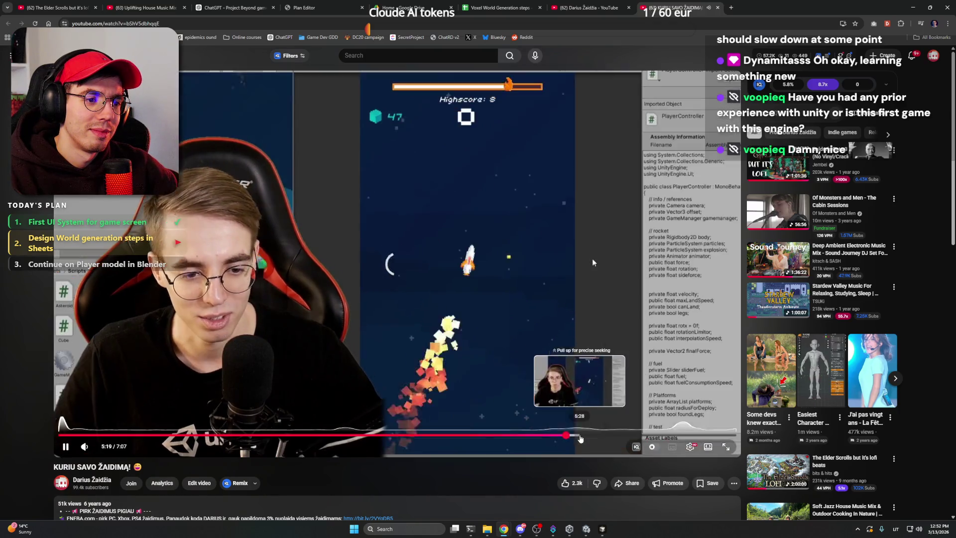
{"action": "left_click", "coordinate": [587, 438]}
{"action": "left_click", "coordinate": [628, 438]}
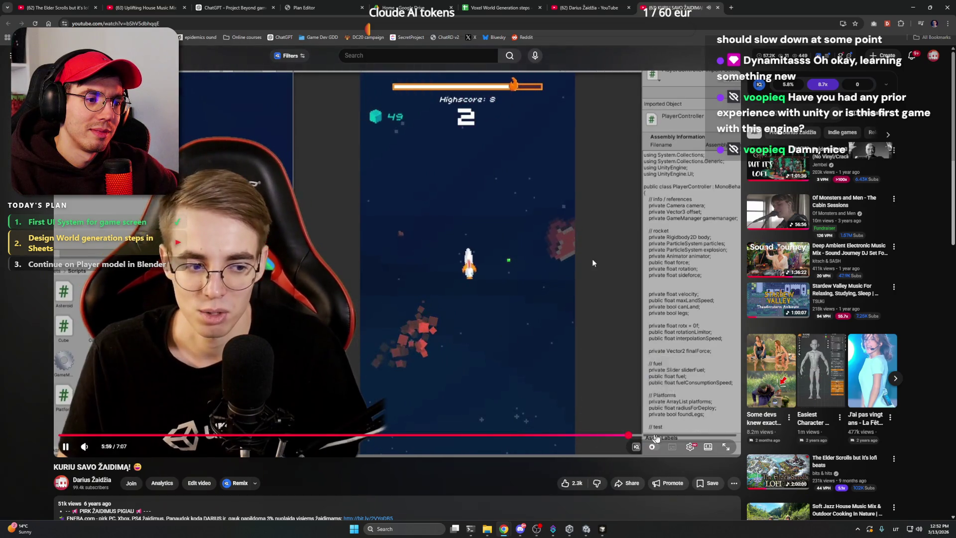
{"action": "left_click", "coordinate": [663, 438]}
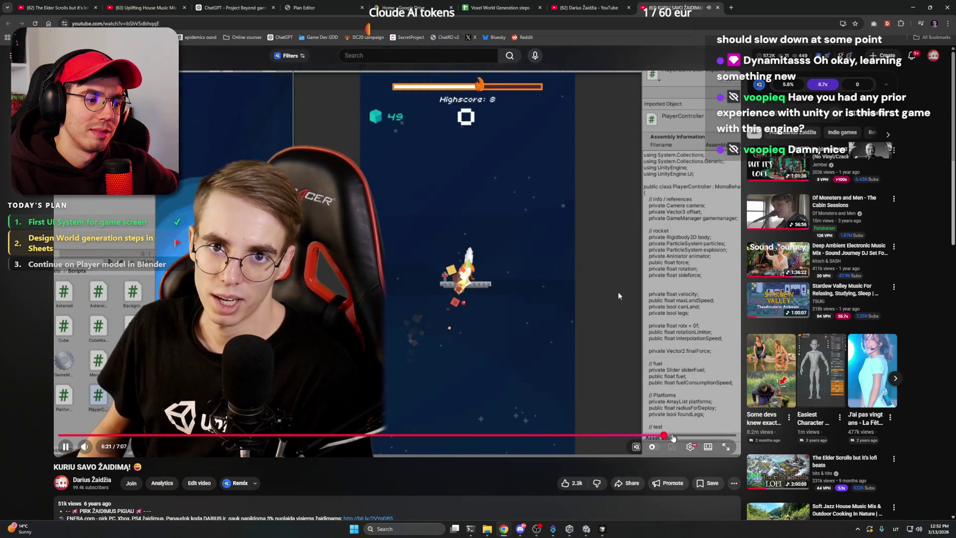
{"action": "left_click", "coordinate": [684, 437]}
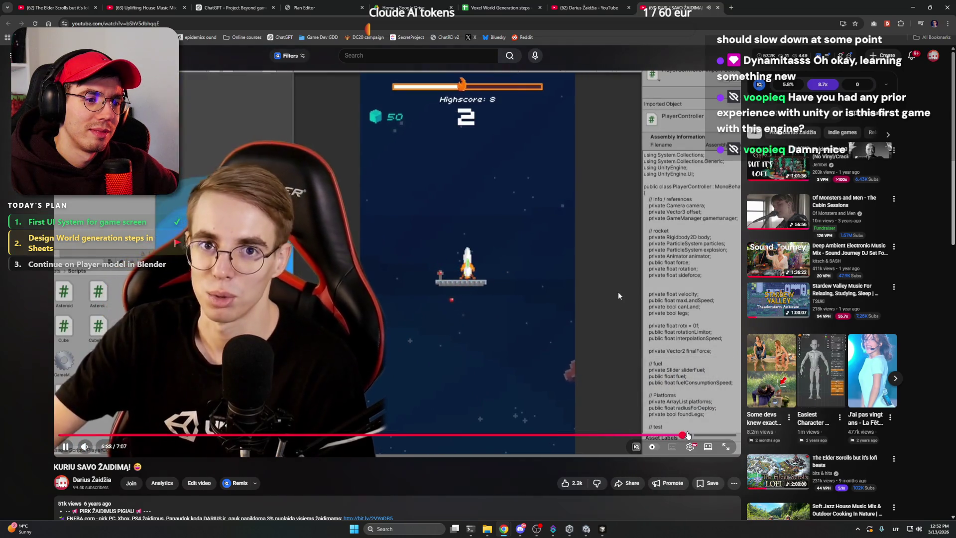
{"action": "key", "text": "ctrl+w"}
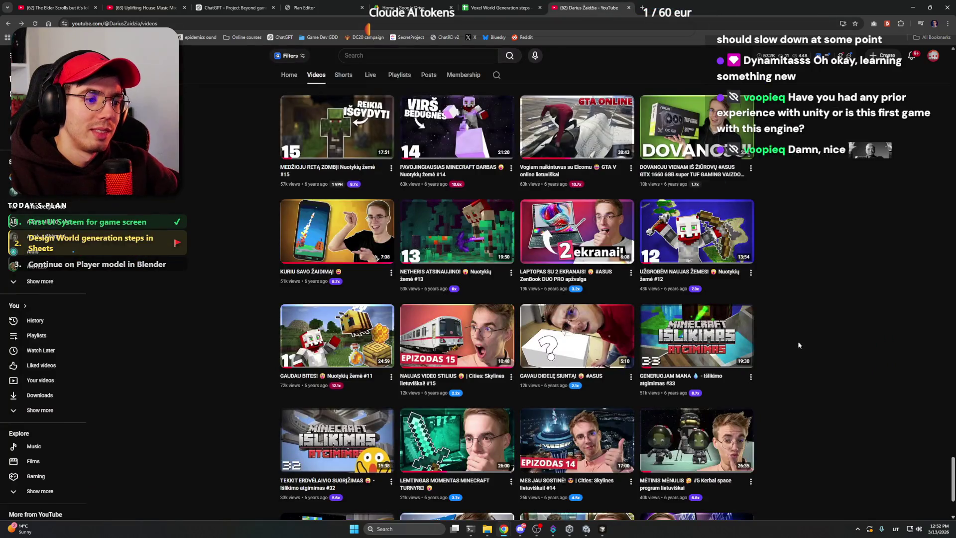
{"action": "scroll", "coordinate": [798, 344], "scroll_direction": "down", "scroll_amount": 2}
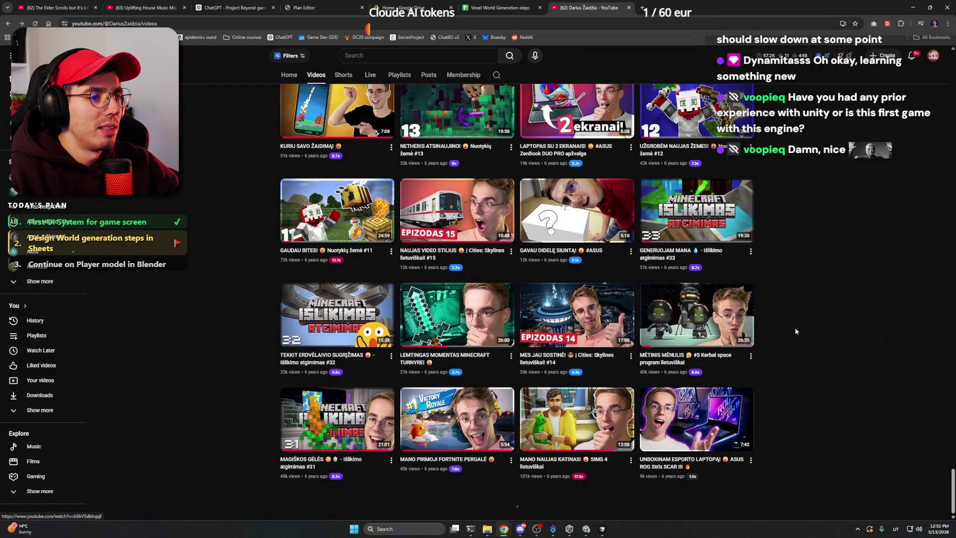
{"action": "scroll", "coordinate": [794, 331], "scroll_direction": "down", "scroll_amount": 3}
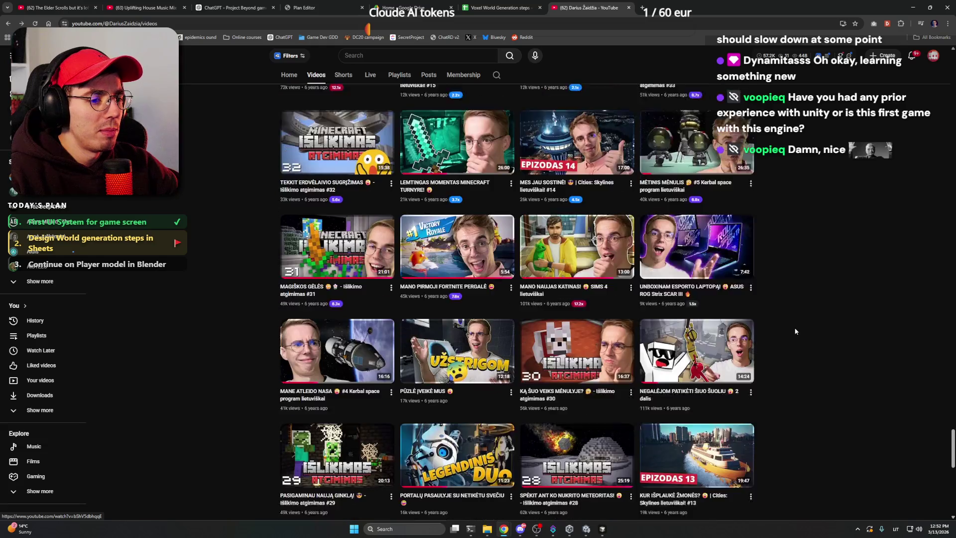
{"action": "scroll", "coordinate": [795, 331], "scroll_direction": "down", "scroll_amount": 2}
{"action": "scroll", "coordinate": [795, 331], "scroll_direction": "down", "scroll_amount": 1}
{"action": "scroll", "coordinate": [795, 331], "scroll_direction": "down", "scroll_amount": 1}
{"action": "scroll", "coordinate": [795, 331], "scroll_direction": "down", "scroll_amount": 2}
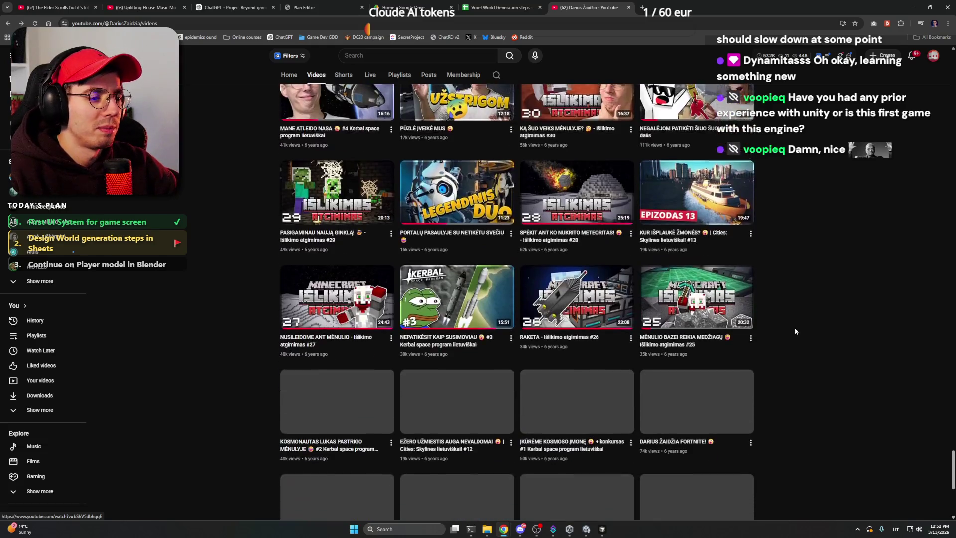
{"action": "scroll", "coordinate": [795, 331], "scroll_direction": "down", "scroll_amount": 1}
{"action": "scroll", "coordinate": [795, 331], "scroll_direction": "down", "scroll_amount": 1}
{"action": "scroll", "coordinate": [795, 330], "scroll_direction": "down", "scroll_amount": 1}
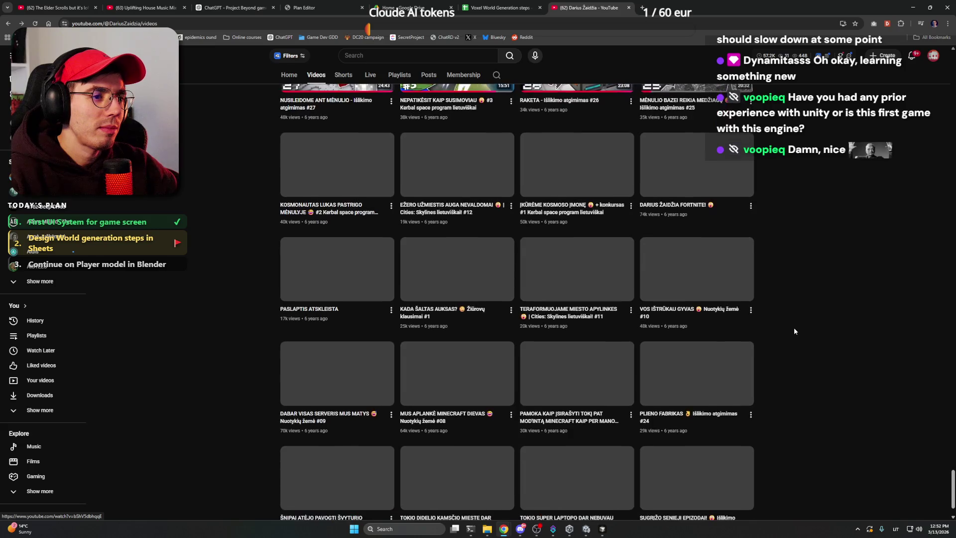
{"action": "scroll", "coordinate": [794, 331], "scroll_direction": "down", "scroll_amount": 1}
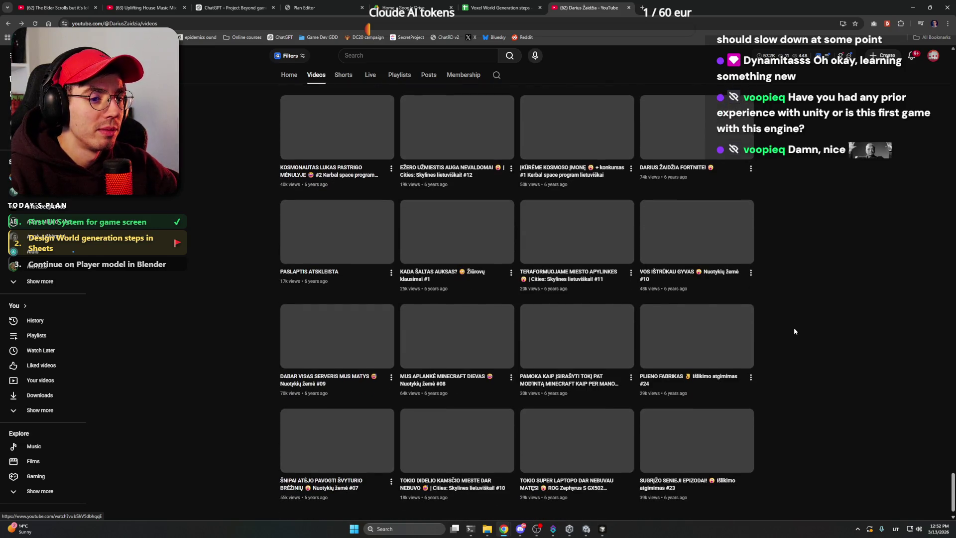
{"action": "scroll", "coordinate": [794, 331], "scroll_direction": "down", "scroll_amount": 1}
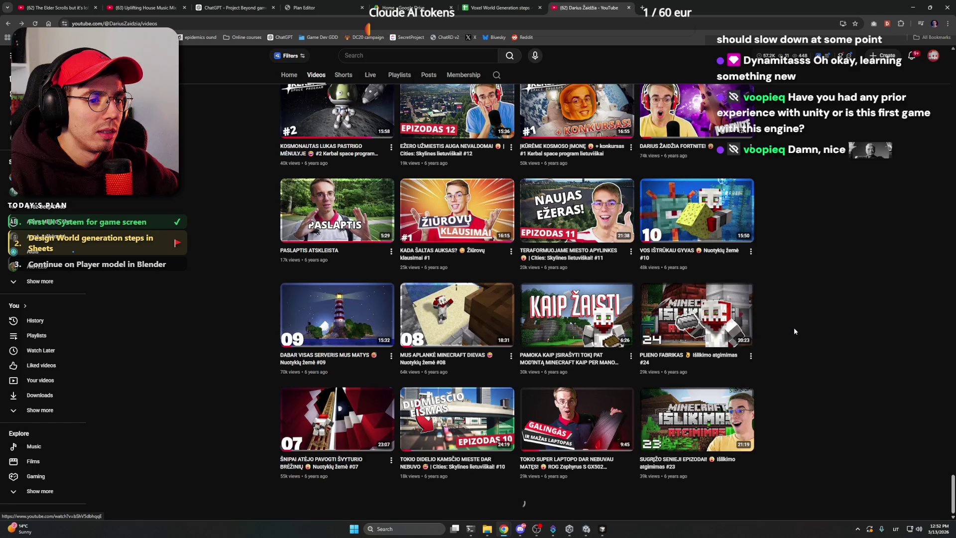
{"action": "scroll", "coordinate": [793, 327], "scroll_direction": "down", "scroll_amount": 1}
{"action": "scroll", "coordinate": [795, 327], "scroll_direction": "down", "scroll_amount": 1}
{"action": "scroll", "coordinate": [795, 327], "scroll_direction": "down", "scroll_amount": 1}
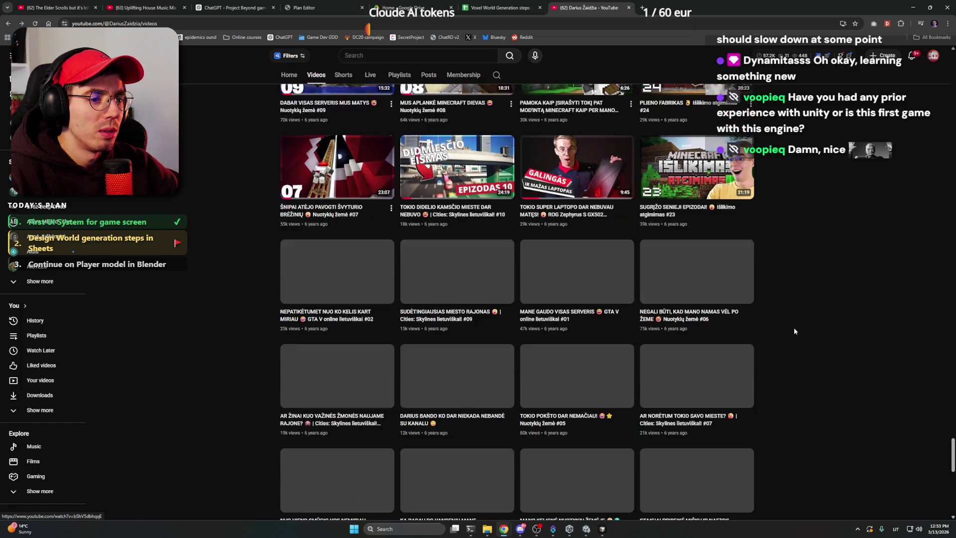
{"action": "scroll", "coordinate": [793, 331], "scroll_direction": "down", "scroll_amount": 1}
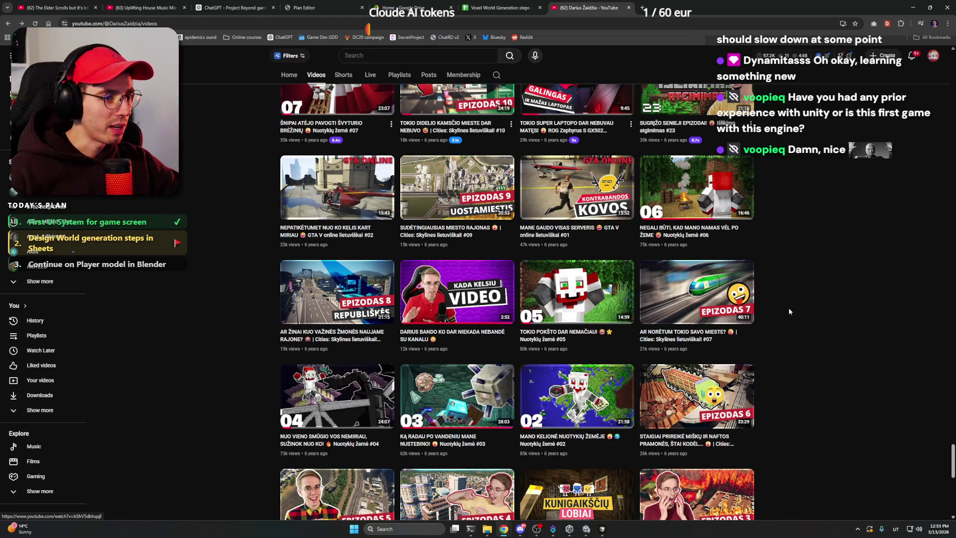
{"action": "scroll", "coordinate": [784, 307], "scroll_direction": "down", "scroll_amount": 1}
{"action": "scroll", "coordinate": [784, 307], "scroll_direction": "down", "scroll_amount": 1}
{"action": "scroll", "coordinate": [782, 302], "scroll_direction": "down", "scroll_amount": 1}
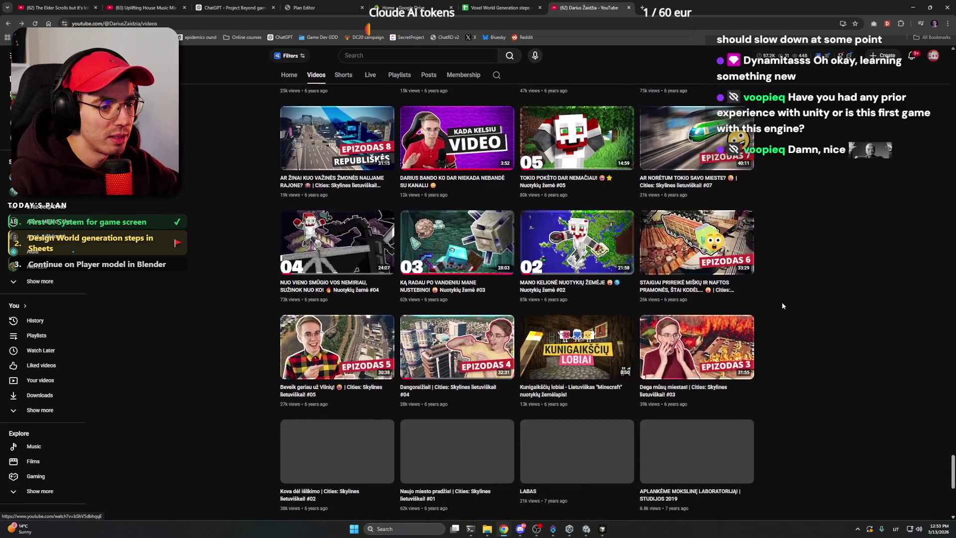
{"action": "scroll", "coordinate": [782, 302], "scroll_direction": "down", "scroll_amount": 1}
{"action": "scroll", "coordinate": [782, 303], "scroll_direction": "down", "scroll_amount": 1}
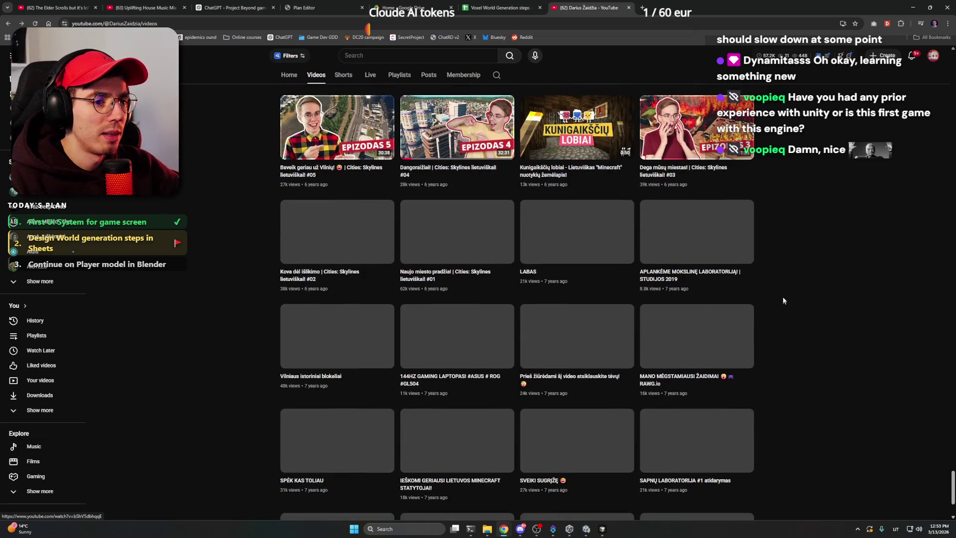
{"action": "scroll", "coordinate": [788, 285], "scroll_direction": "down", "scroll_amount": 1}
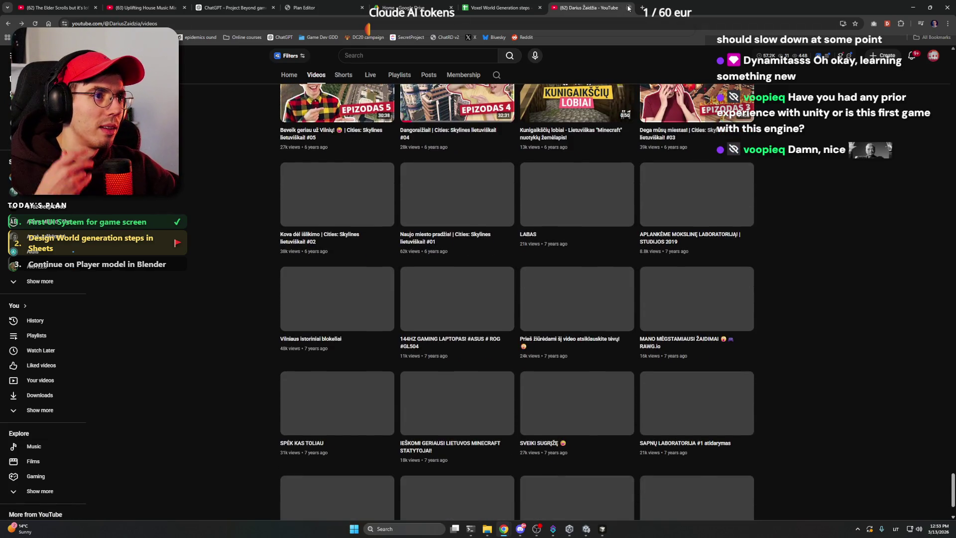
Close the channel tab, start the lofi beats video playing, and return to the Voxel World Generation steps sheet.
{"action": "key", "text": "ctrl+w"}
{"action": "left_click", "coordinate": [69, 7]}
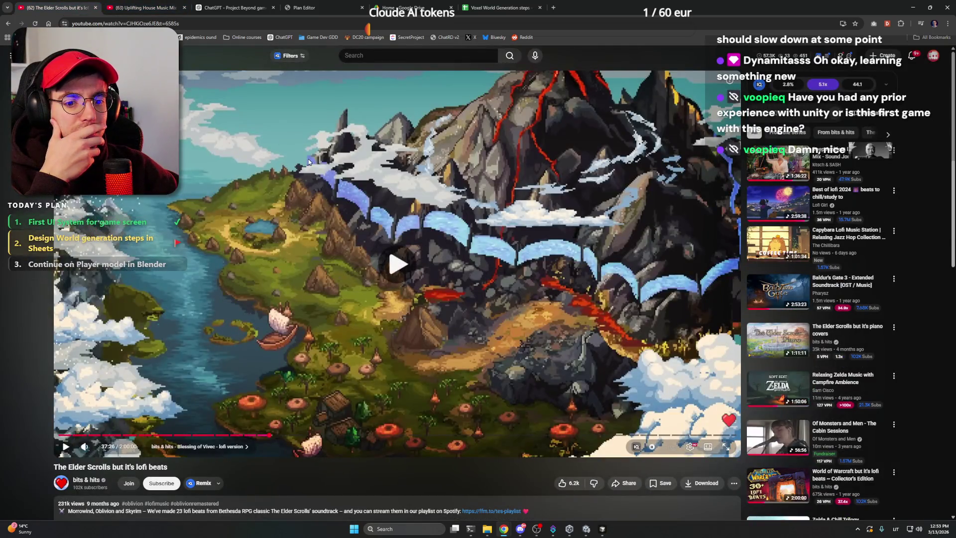
{"action": "left_click", "coordinate": [309, 159]}
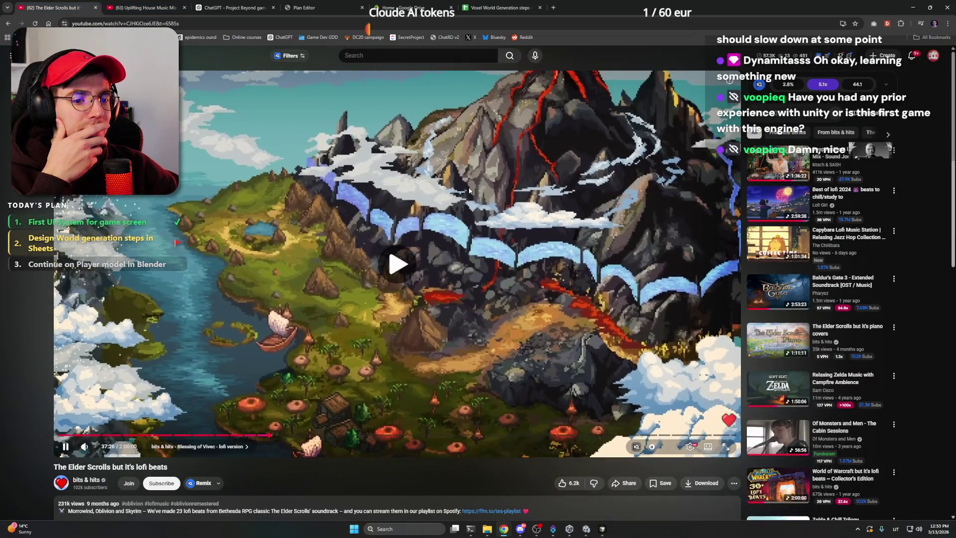
{"action": "left_click", "coordinate": [543, 6]}
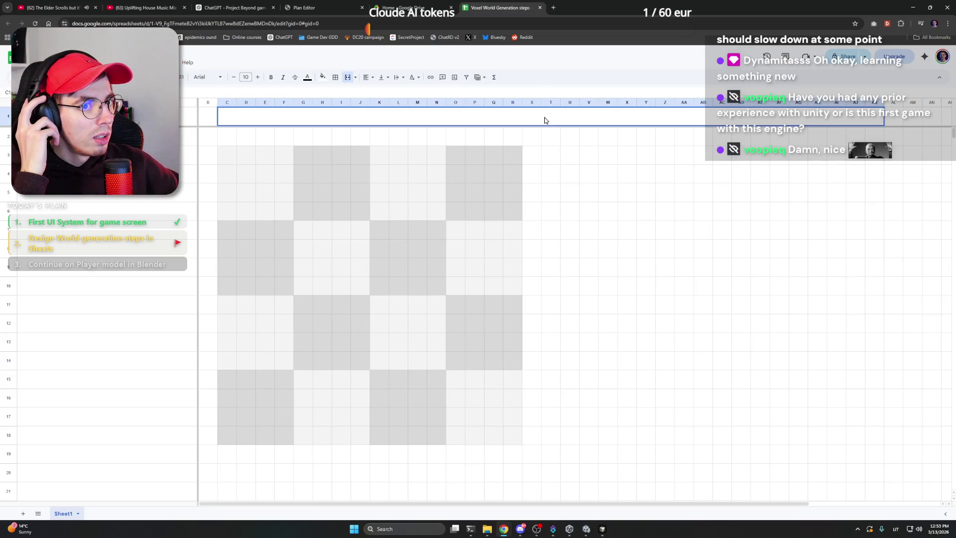
Finish the top-row title as 'Project Beyond - Voxel Engine logic, rules and steps'.
{"action": "left_click", "coordinate": [572, 154]}
{"action": "left_click", "coordinate": [536, 113]}
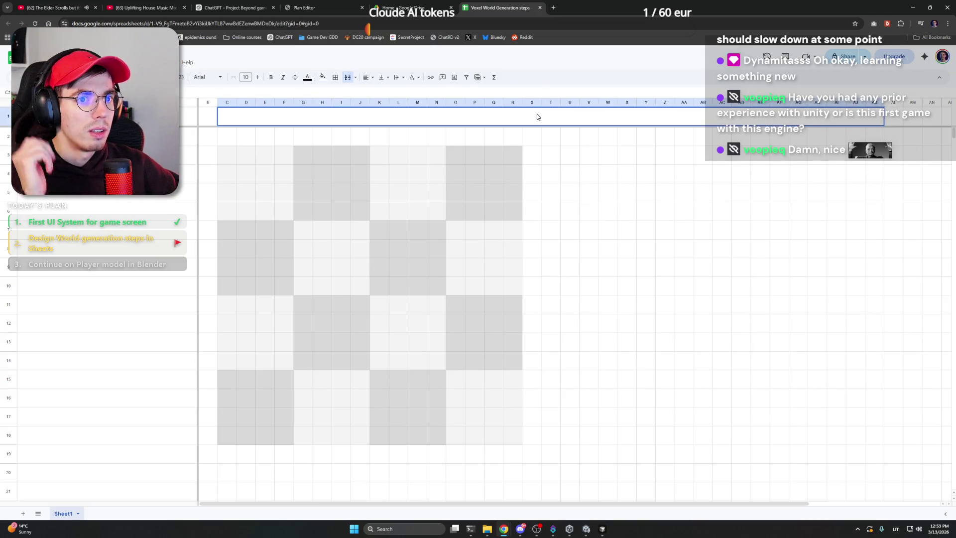
{"action": "double_click", "coordinate": [539, 112]}
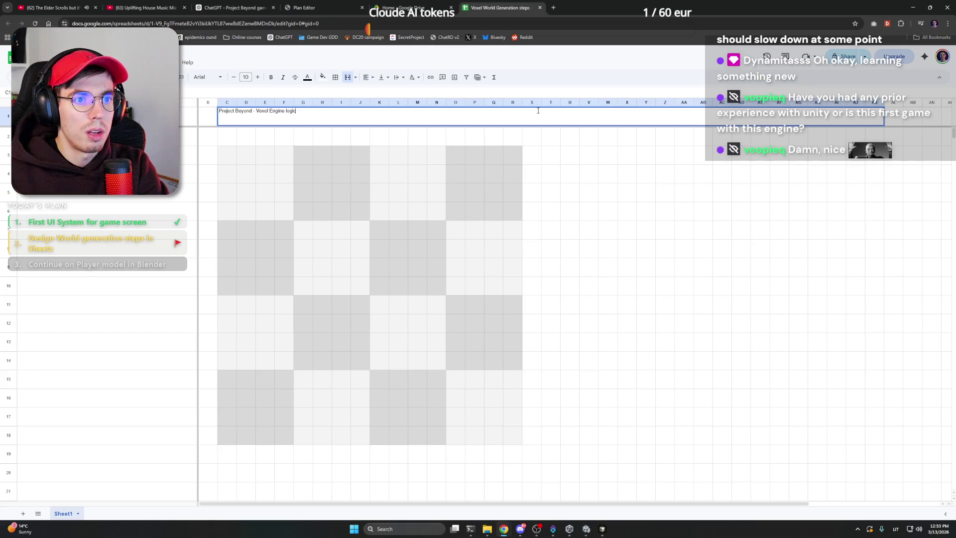
{"action": "type", "text": "les and step"}
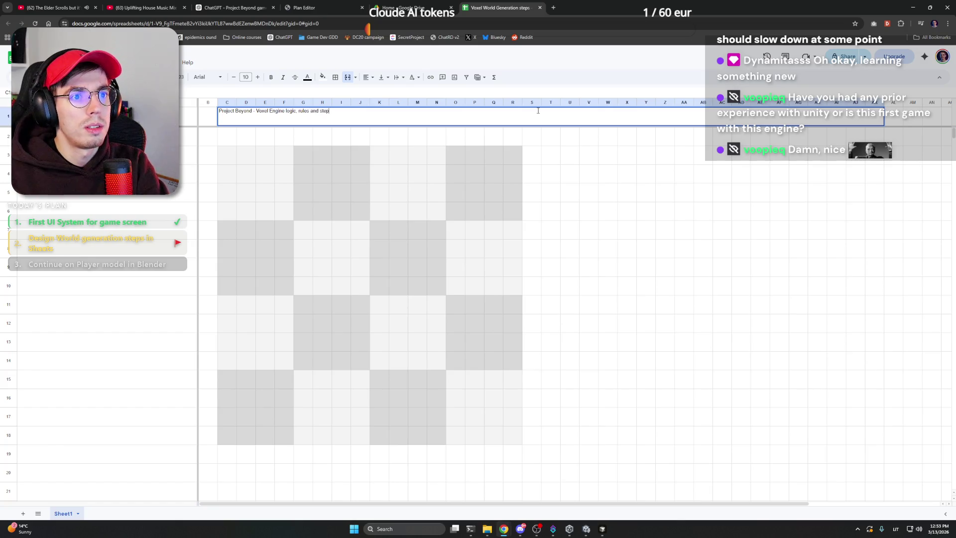
{"action": "type", "text": "s"}
{"action": "key", "text": "Return"}
{"action": "left_click", "coordinate": [520, 121]}
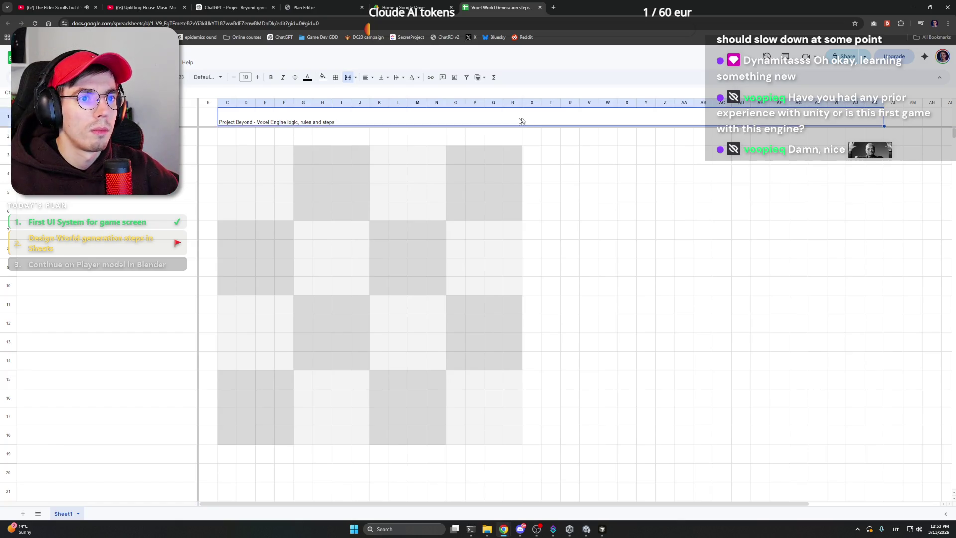
Centre the title horizontally and vertically, enlarge its font and make it bold.
{"action": "left_click", "coordinate": [366, 77]}
{"action": "left_click", "coordinate": [395, 91]}
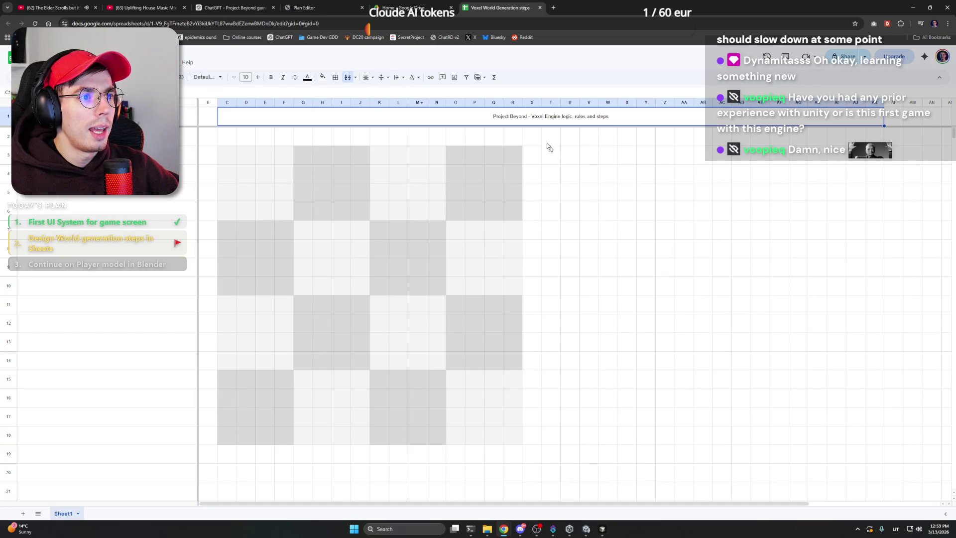
{"action": "left_click", "coordinate": [257, 77]}
{"action": "left_click", "coordinate": [257, 77]}
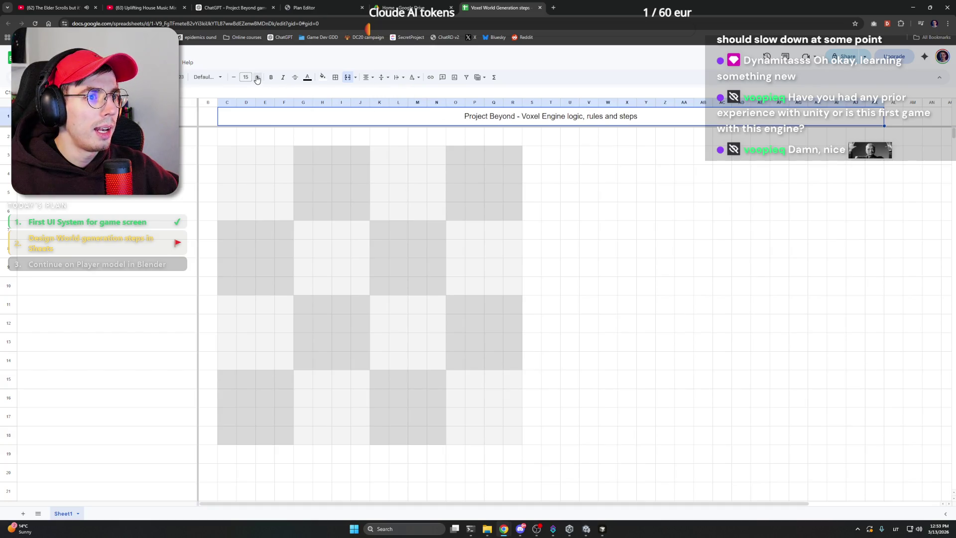
{"action": "left_click", "coordinate": [257, 76]}
{"action": "left_click", "coordinate": [257, 77]}
{"action": "left_click", "coordinate": [257, 78]}
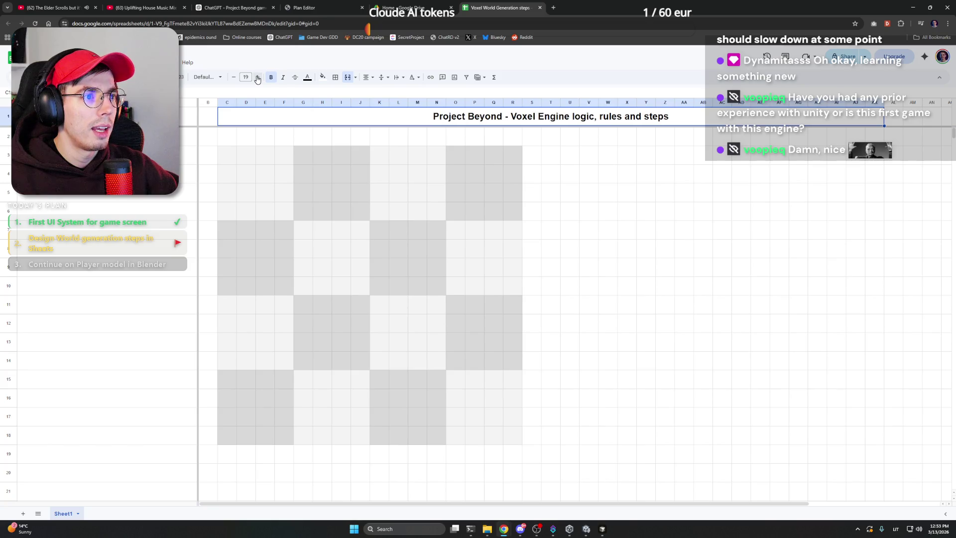
{"action": "left_click", "coordinate": [257, 78]}
Merge the block from T3 down to row 18 into one notes cell and begin a list with '1.'.
{"action": "left_click", "coordinate": [553, 155]}
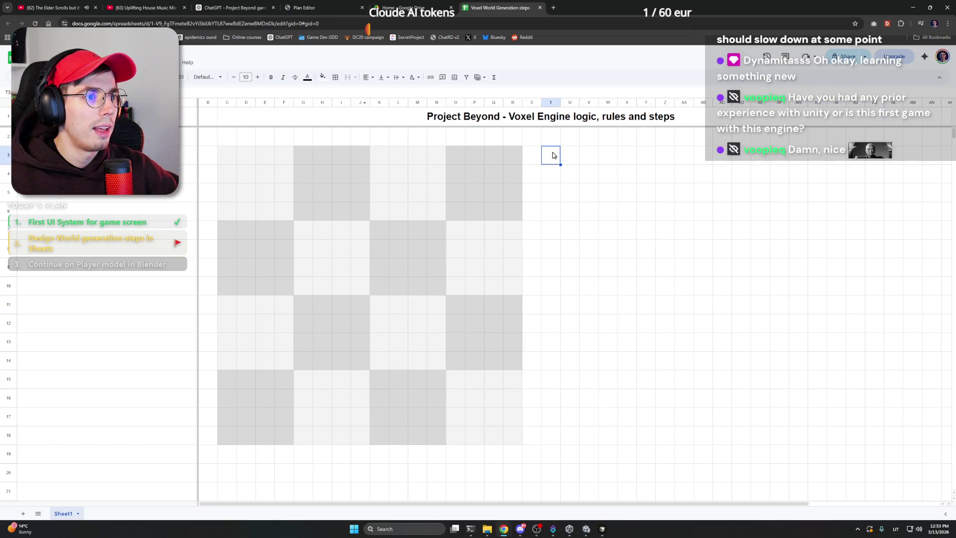
{"action": "left_click_drag", "start_coordinate": [552, 155], "coordinate": [857, 437]}
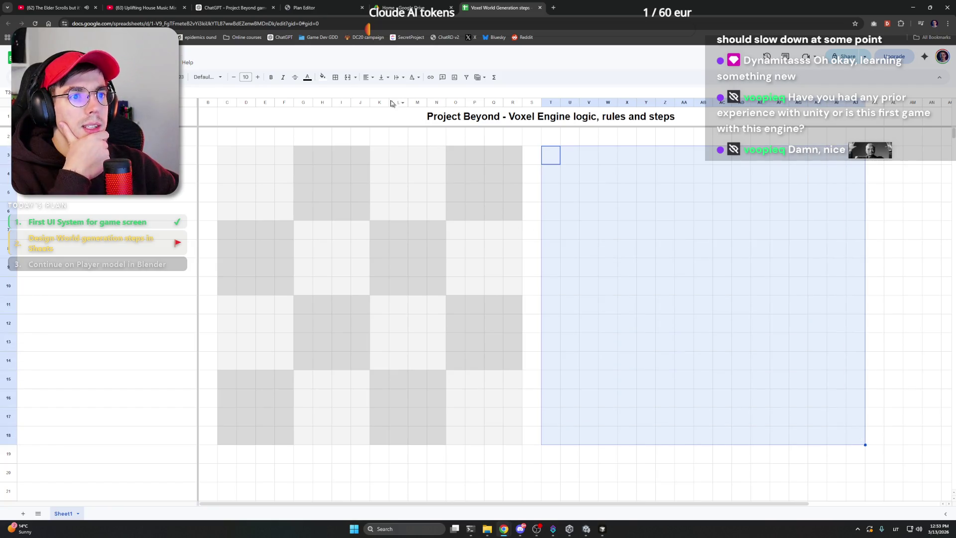
{"action": "left_click", "coordinate": [347, 77]}
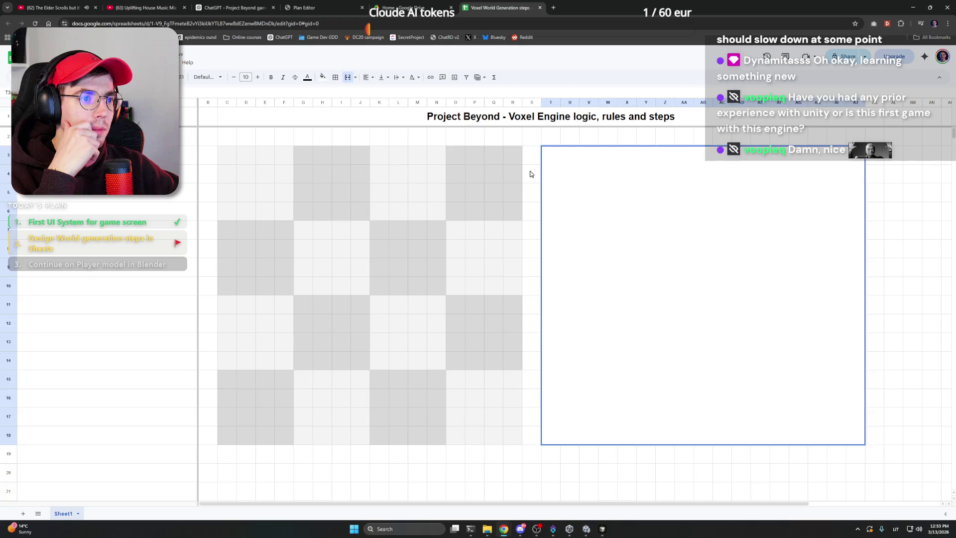
{"action": "left_click", "coordinate": [556, 173]}
{"action": "double_click", "coordinate": [555, 174]}
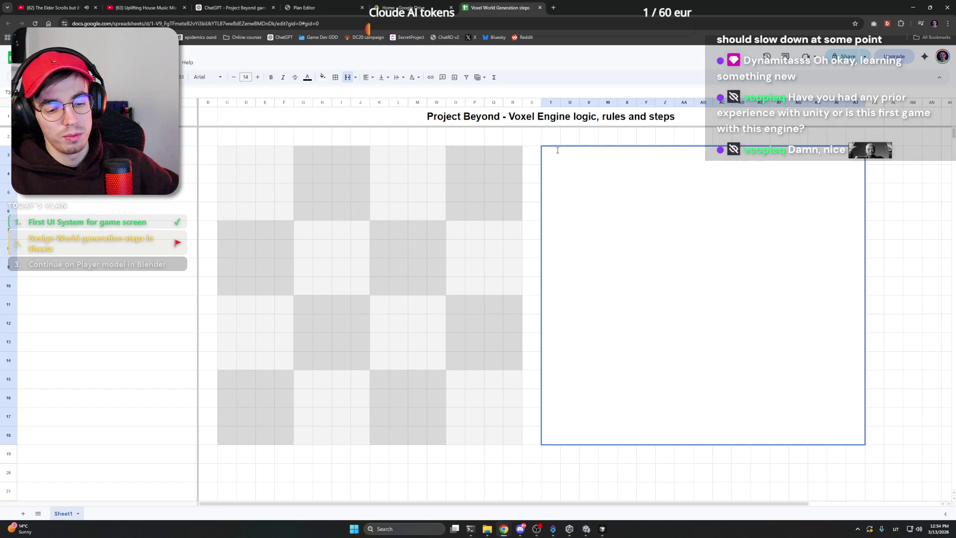
{"action": "type", "text": "1. "}
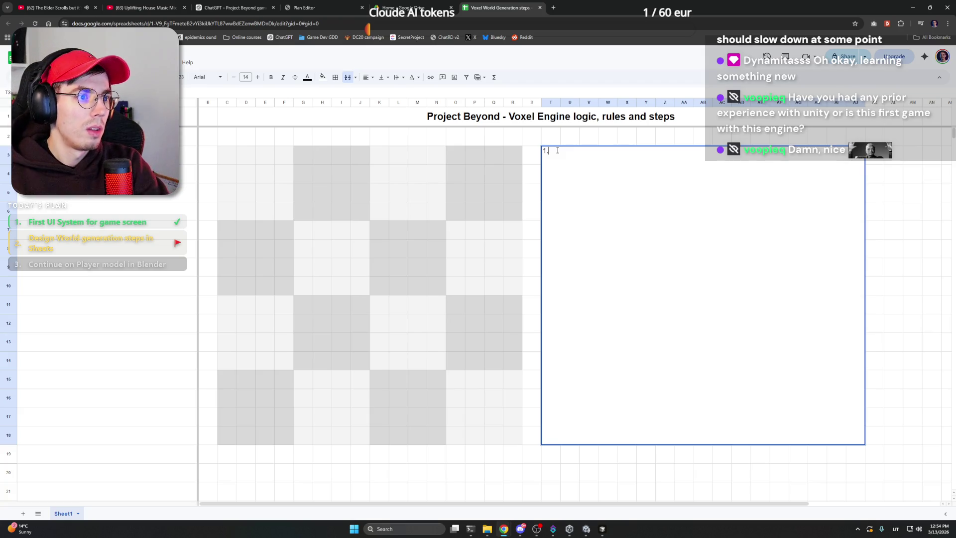
{"action": "type", "text": "S"}
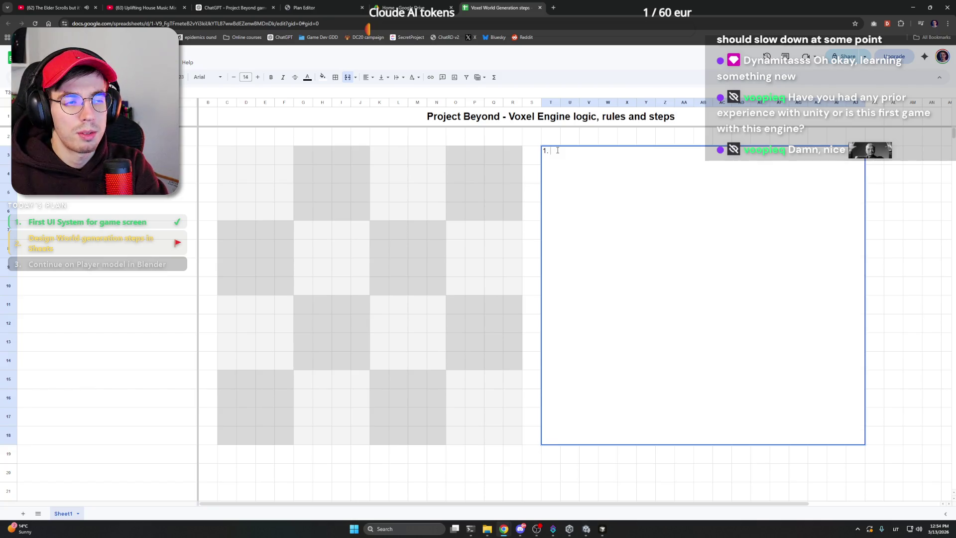
Bring the Unity editor to the front.
{"action": "left_click", "coordinate": [586, 528]}
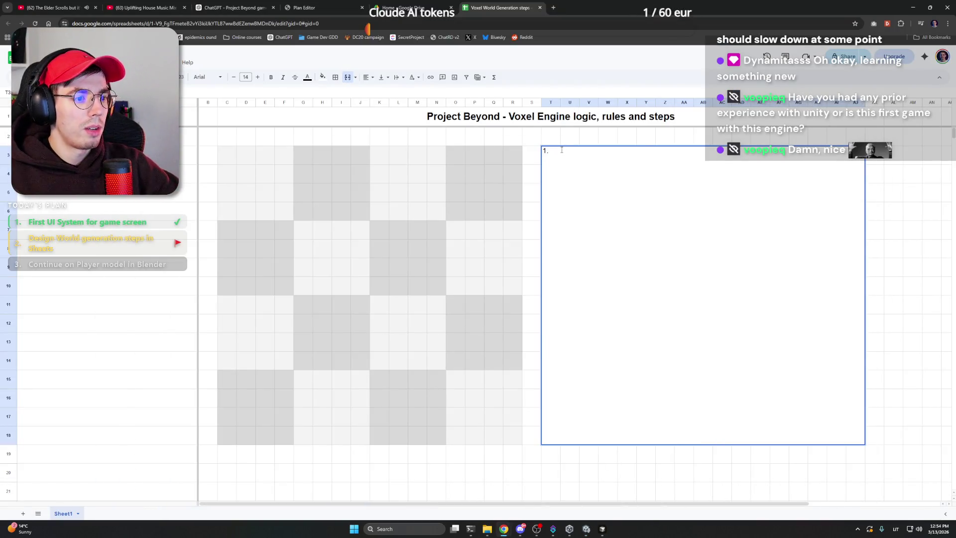
{"action": "left_click", "coordinate": [570, 530]}
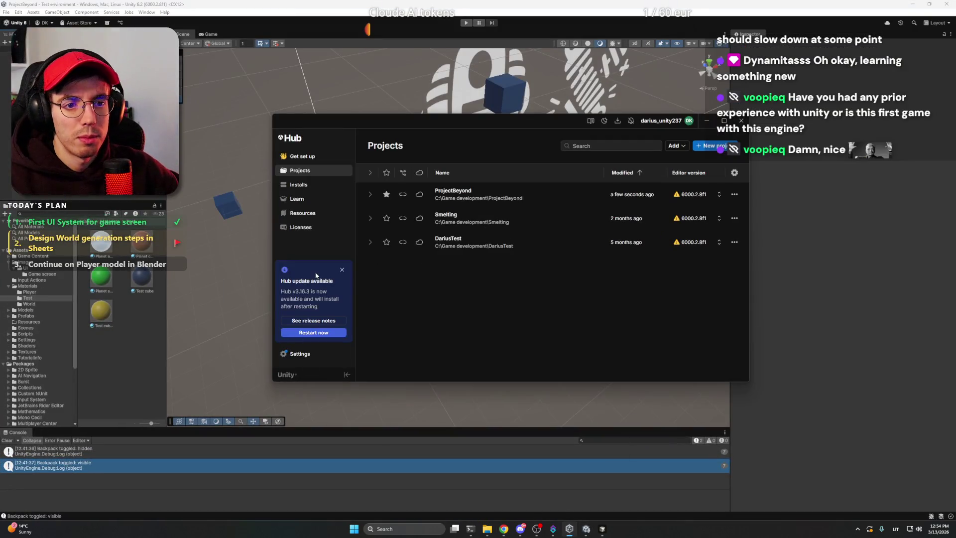
Browse Unity's Assets/Scripts/World and Assets/Settings/World folders, then return to the Google Sheets notes.
{"action": "left_click", "coordinate": [570, 528]}
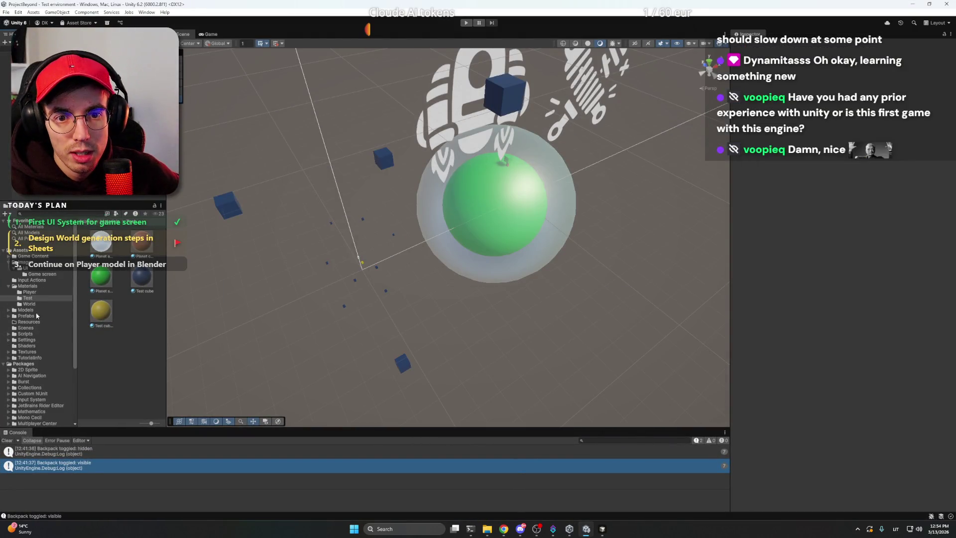
{"action": "left_click", "coordinate": [29, 334]}
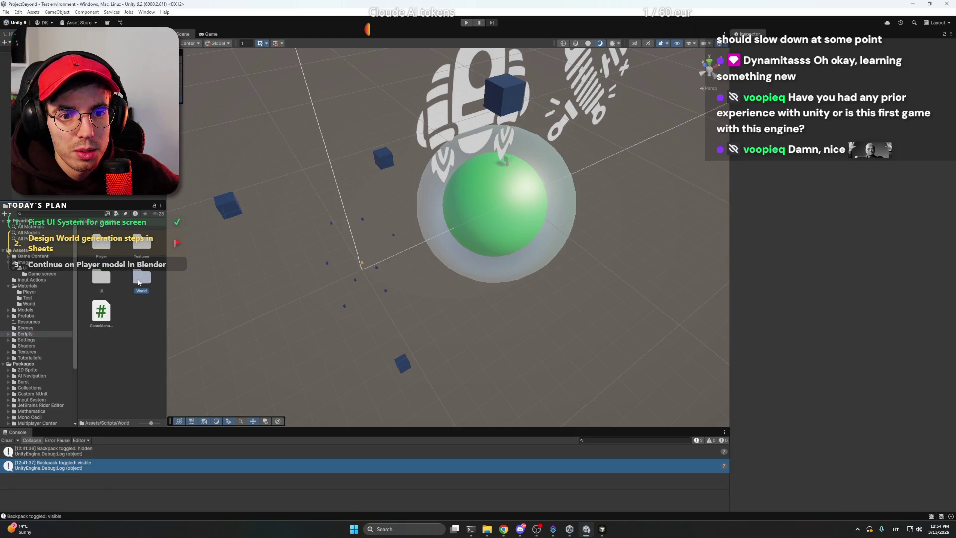
{"action": "double_click", "coordinate": [141, 278]}
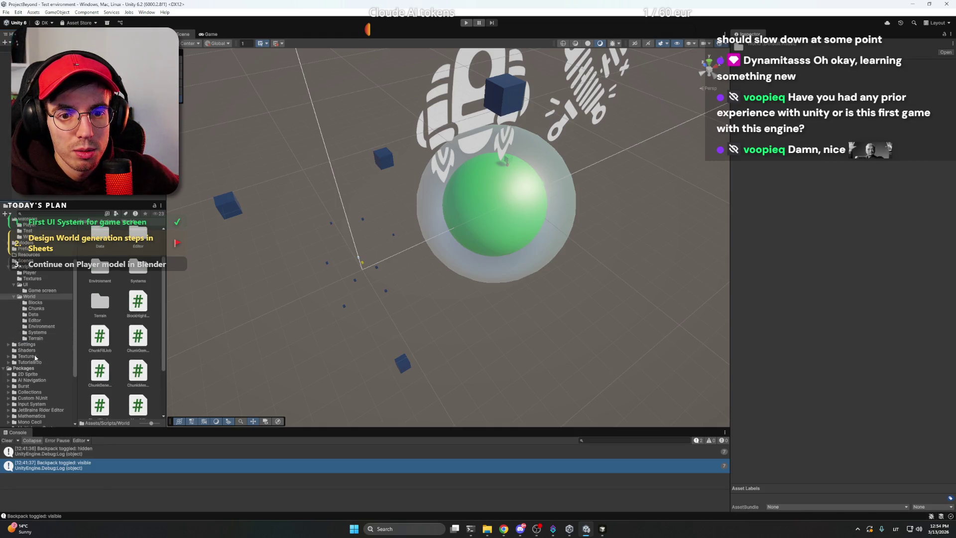
{"action": "left_click", "coordinate": [27, 345]}
{"action": "double_click", "coordinate": [105, 278]}
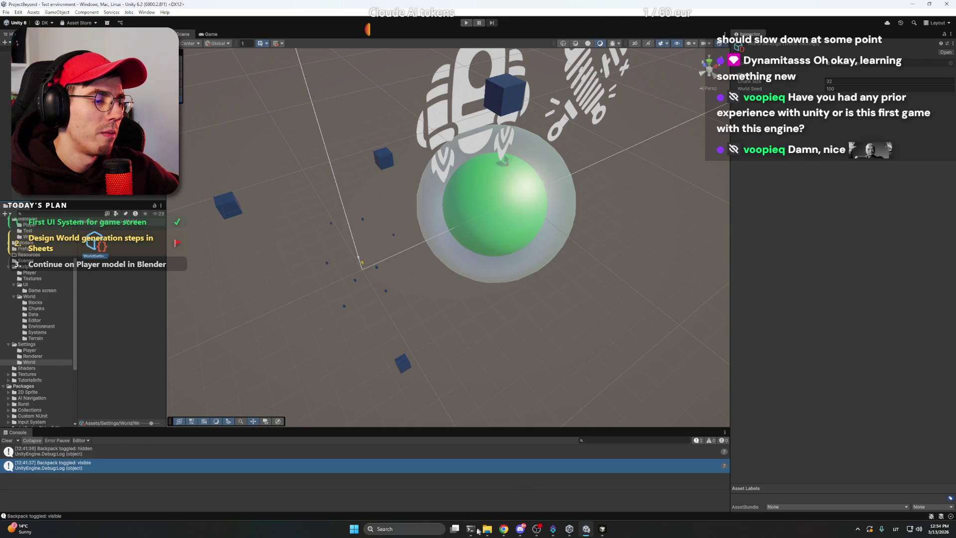
{"action": "mouse_move", "coordinate": [503, 529]}
{"action": "left_click", "coordinate": [486, 482]}
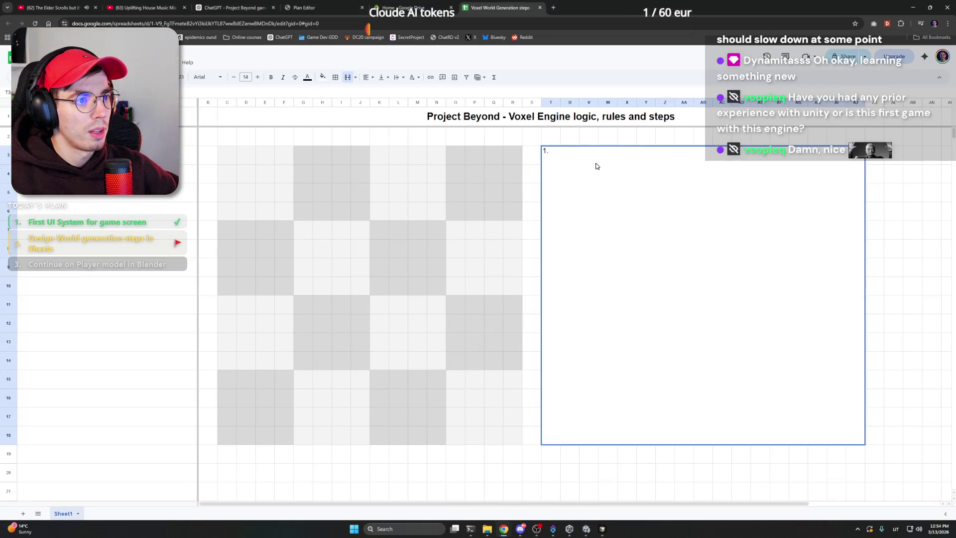
{"action": "type", "text": "Chunk s"}
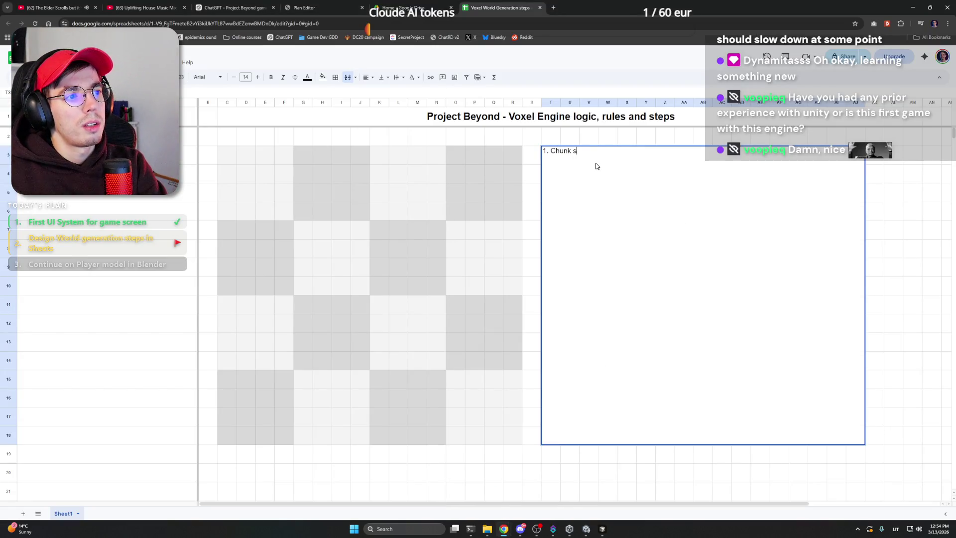
{"action": "type", "text": "ize is 32x32x32 "}
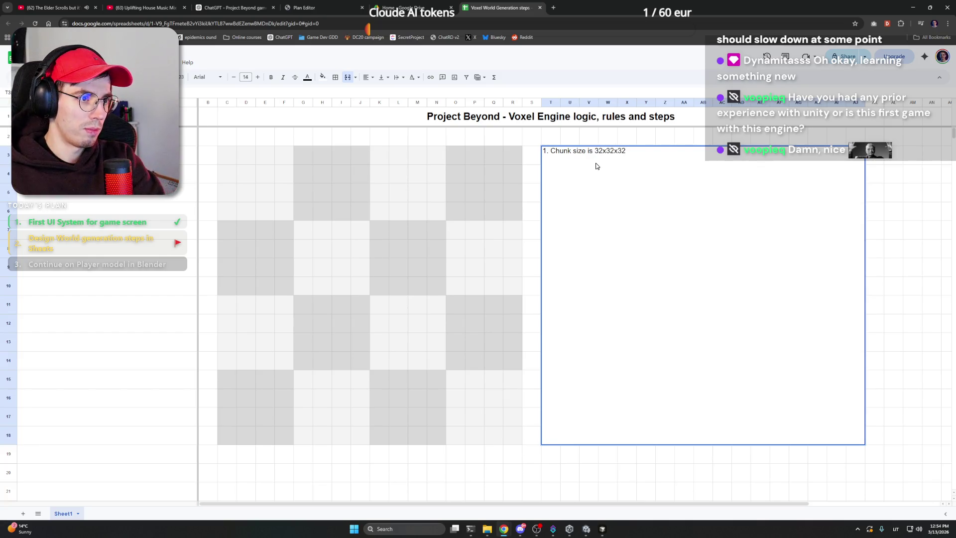
{"action": "type", "text": "()"}
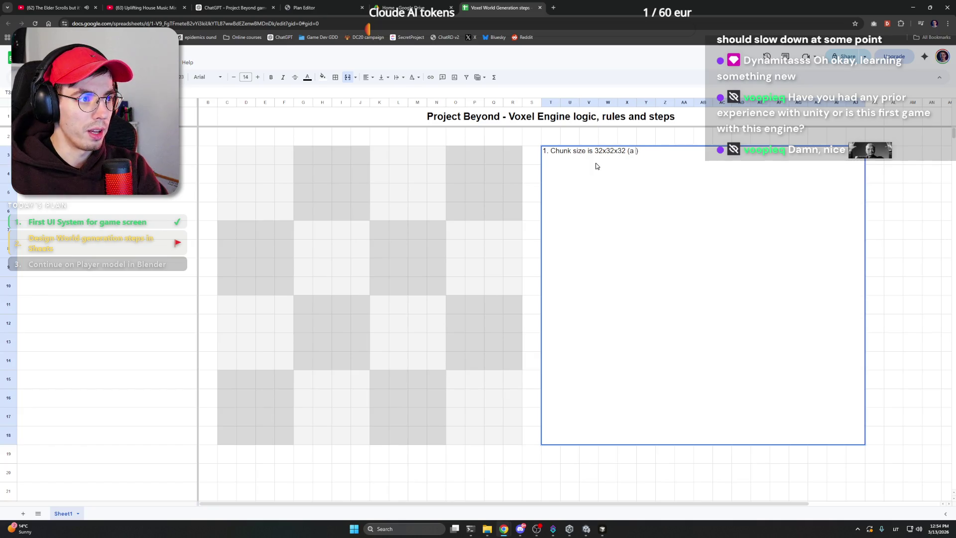
Finish the entry '1. Chunk size is 32x32x32 (a cube).' aligned to the cell's top.
{"action": "key", "text": "Return"}
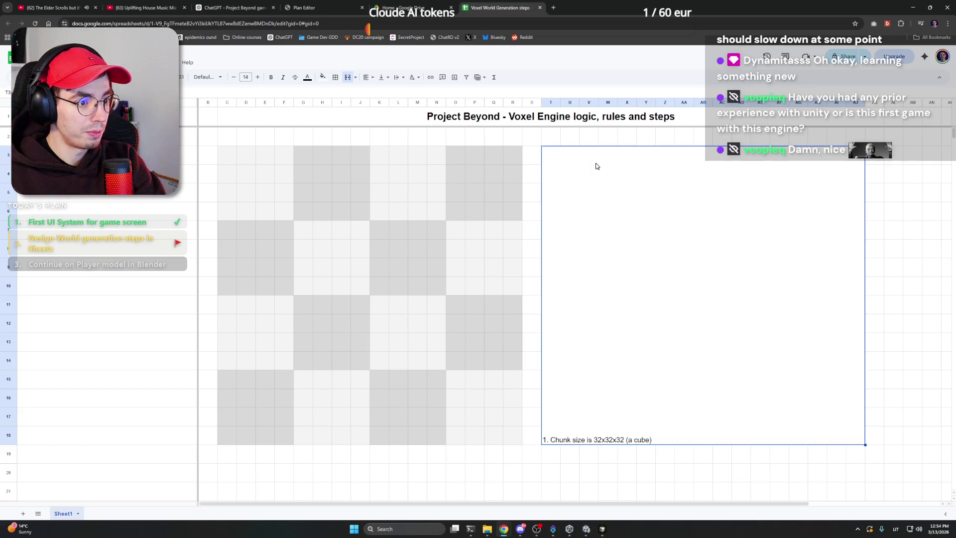
{"action": "left_click", "coordinate": [380, 78]}
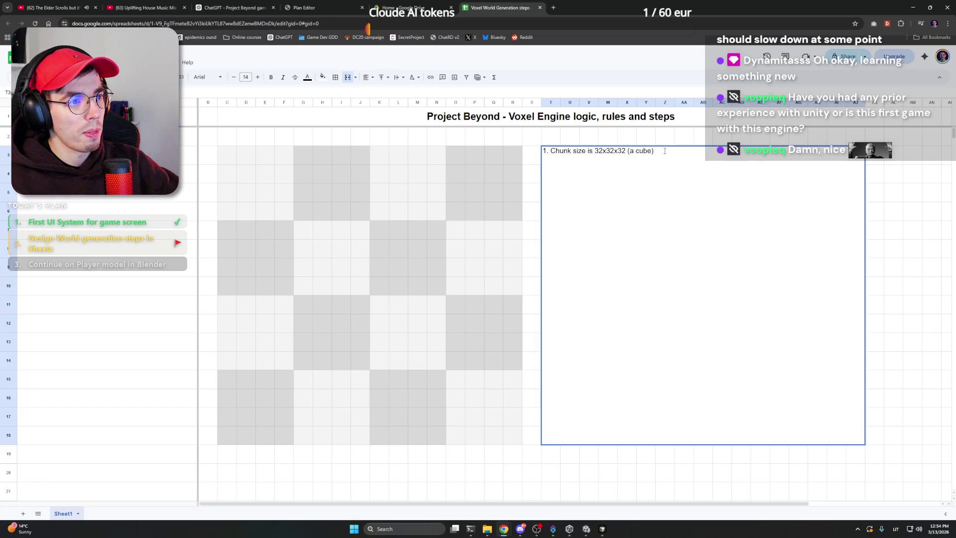
{"action": "key", "text": "Escape"}
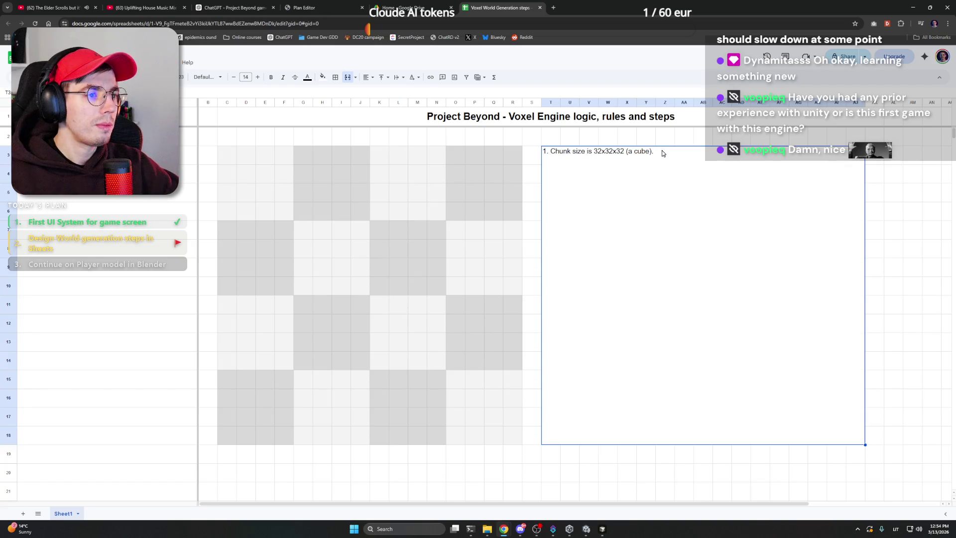
{"action": "double_click", "coordinate": [669, 150]}
{"action": "key", "text": "Escape"}
{"action": "key", "text": "Up"}
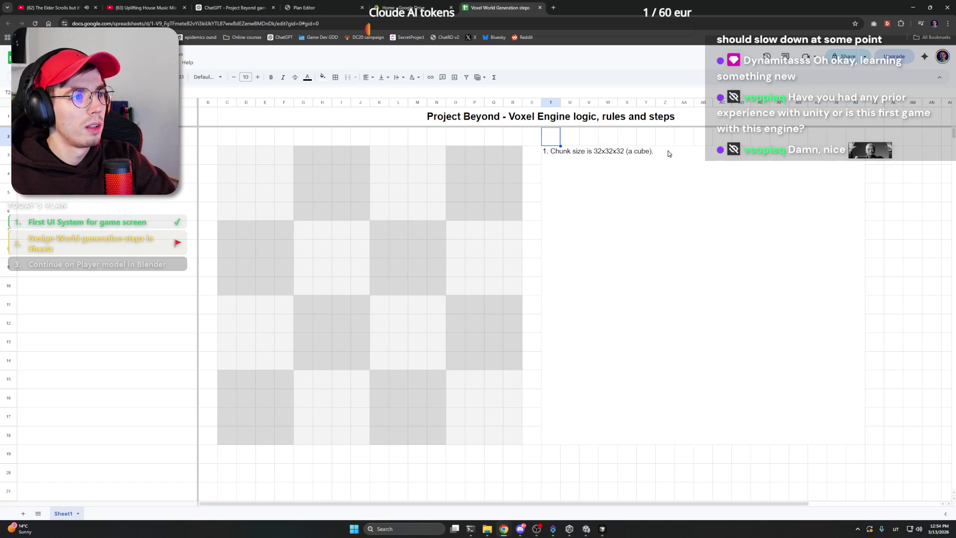
{"action": "double_click", "coordinate": [669, 152]}
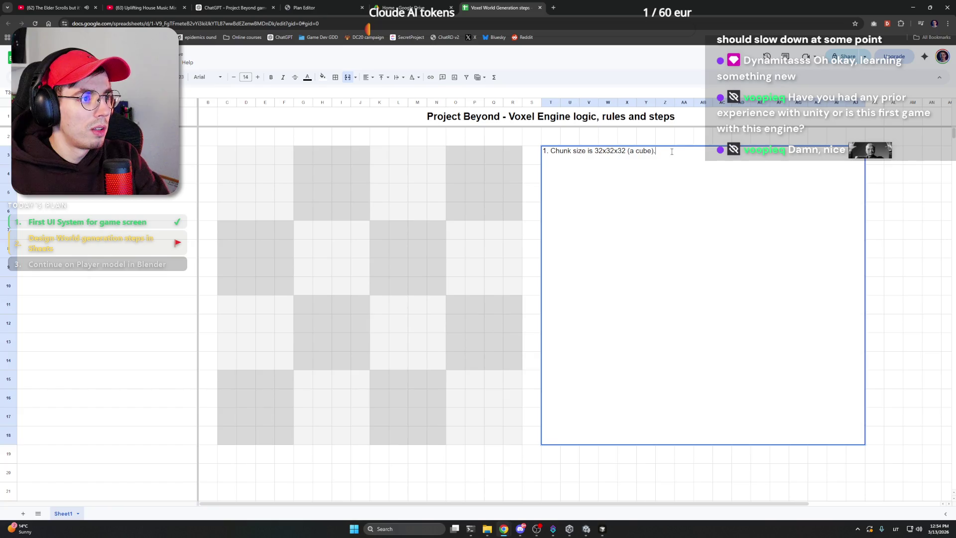
{"action": "key", "text": "Escape"}
{"action": "double_click", "coordinate": [671, 151]}
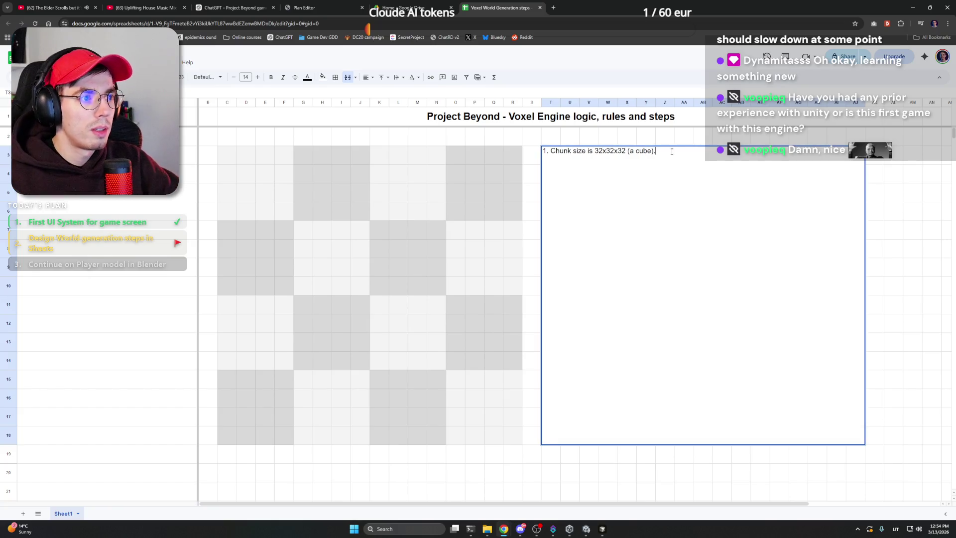
{"action": "key", "text": "Escape"}
{"action": "key", "text": "Up"}
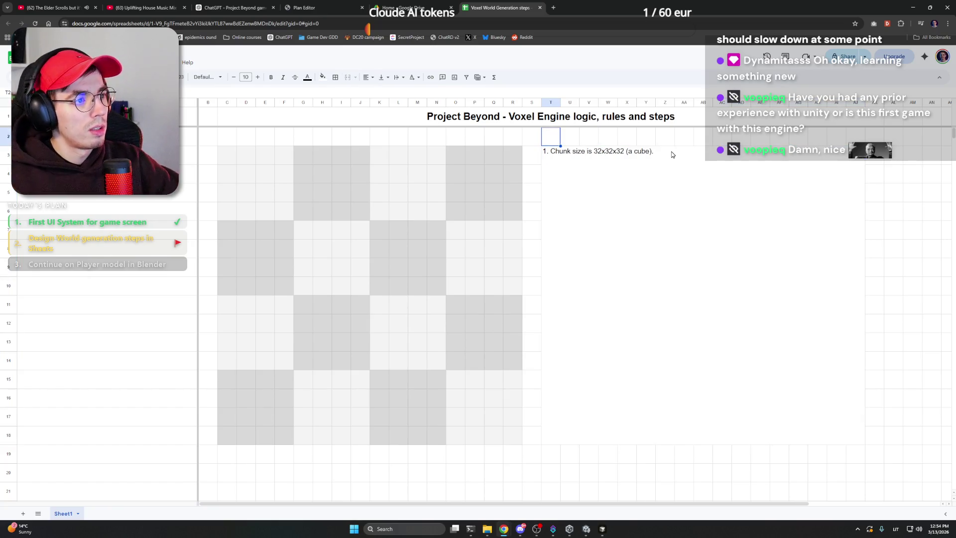
Select the whole chunk-size rule line and open a new blank browser tab.
{"action": "left_click", "coordinate": [672, 152]}
{"action": "double_click", "coordinate": [672, 150]}
{"action": "left_click_drag", "start_coordinate": [672, 151], "coordinate": [465, 153]}
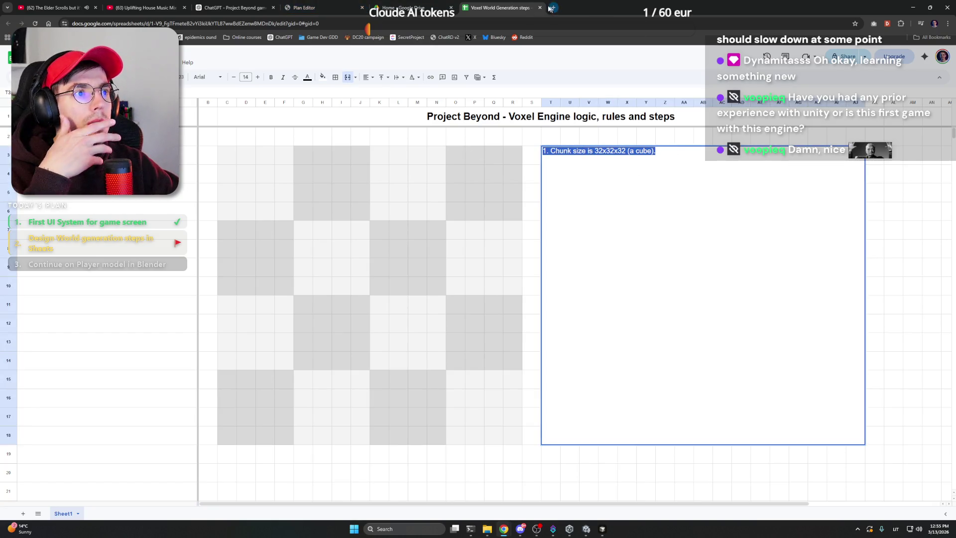
{"action": "left_click", "coordinate": [313, 7]}
{"action": "left_click", "coordinate": [407, 7]}
{"action": "left_click", "coordinate": [526, 7]}
{"action": "key", "text": "ctrl+t"}
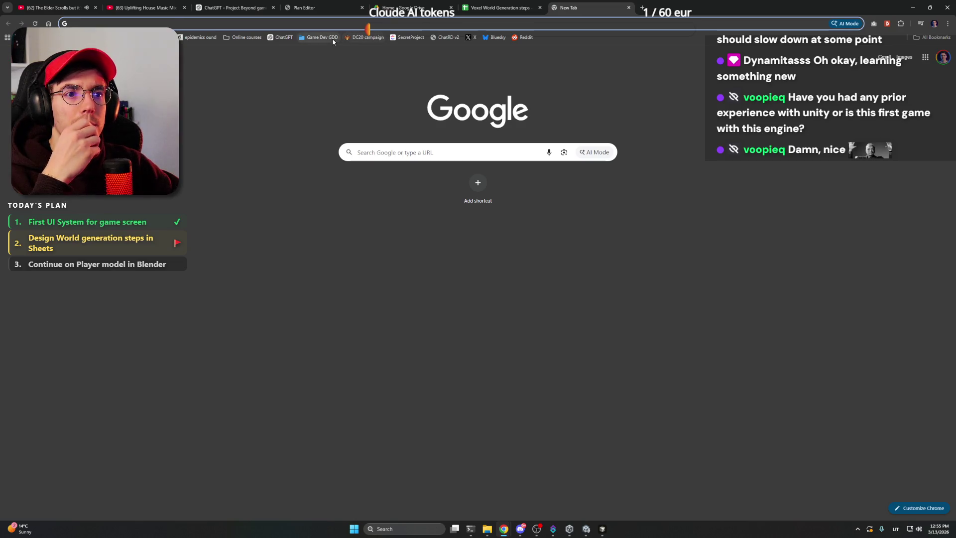
Delete the chunk-size rule text from the notes box in the sheet.
{"action": "left_click", "coordinate": [501, 8]}
{"action": "left_click", "coordinate": [665, 150]}
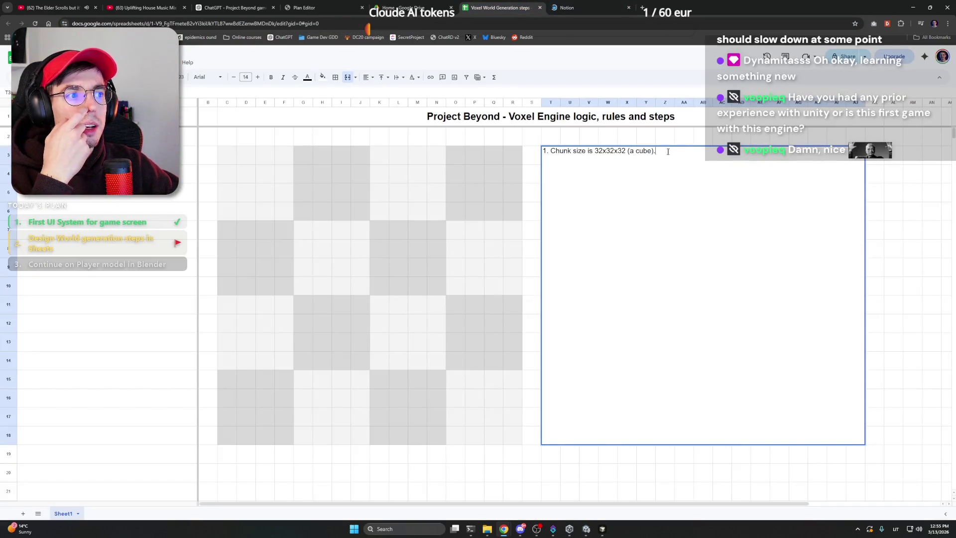
{"action": "left_click", "coordinate": [869, 160]}
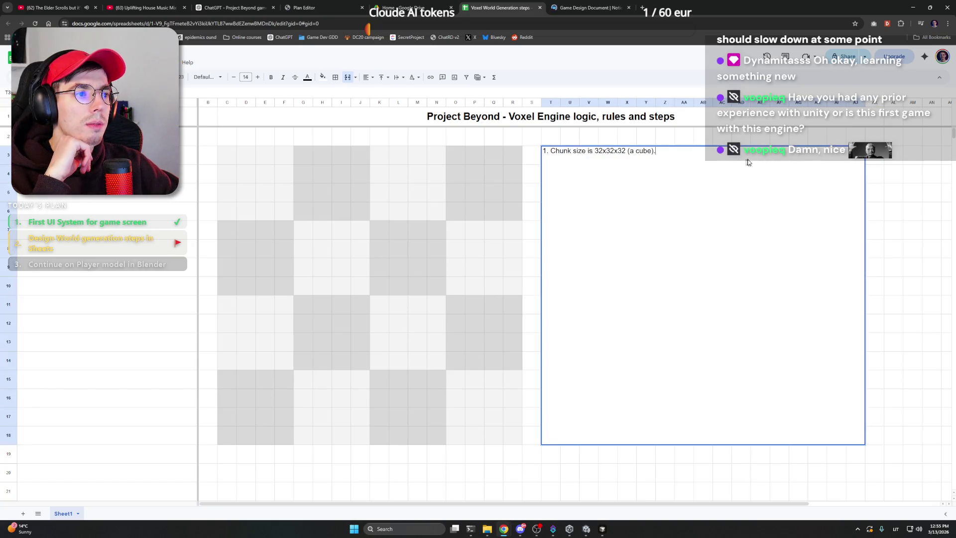
{"action": "left_click", "coordinate": [892, 172]}
{"action": "left_click", "coordinate": [807, 167]}
{"action": "left_click", "coordinate": [915, 173]}
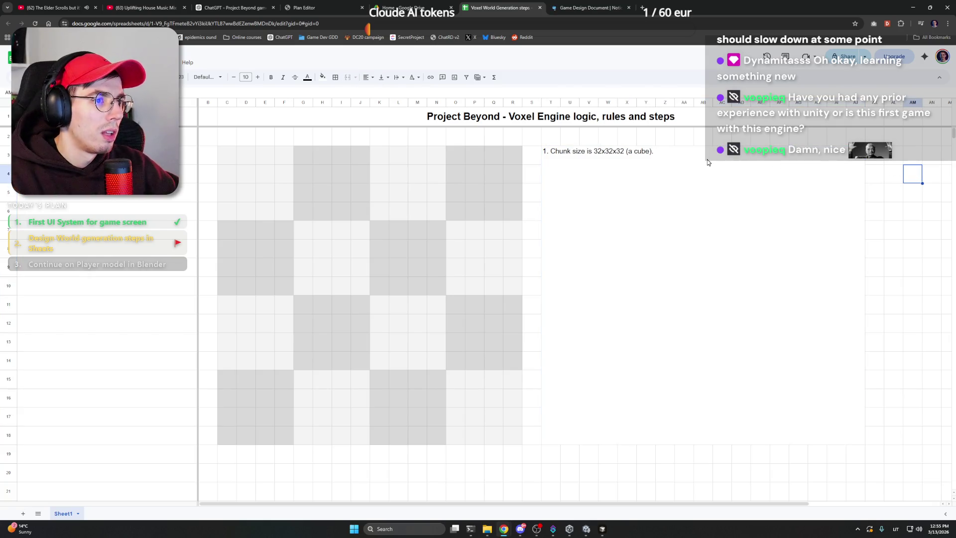
{"action": "double_click", "coordinate": [682, 155]}
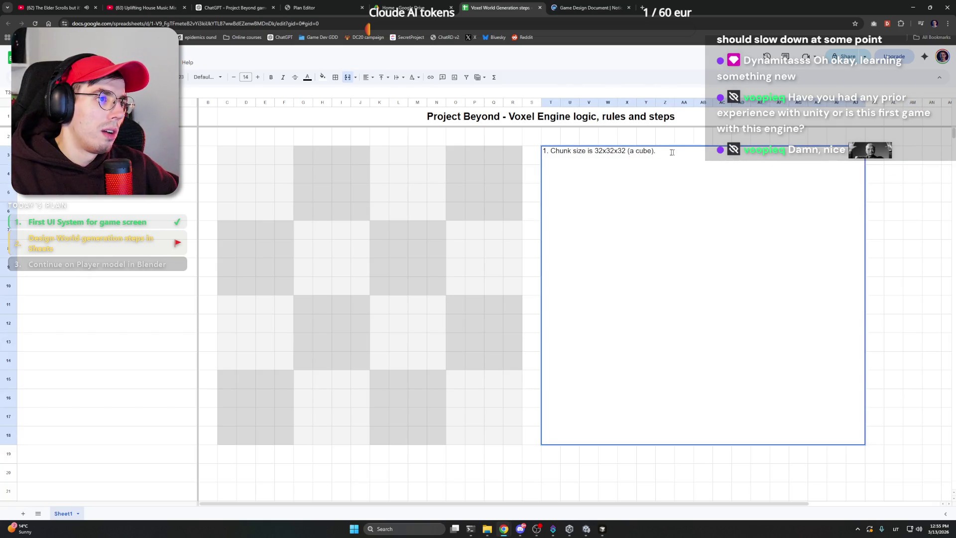
{"action": "left_click_drag", "start_coordinate": [672, 151], "coordinate": [476, 154]}
{"action": "key", "text": "ctrl+c"}
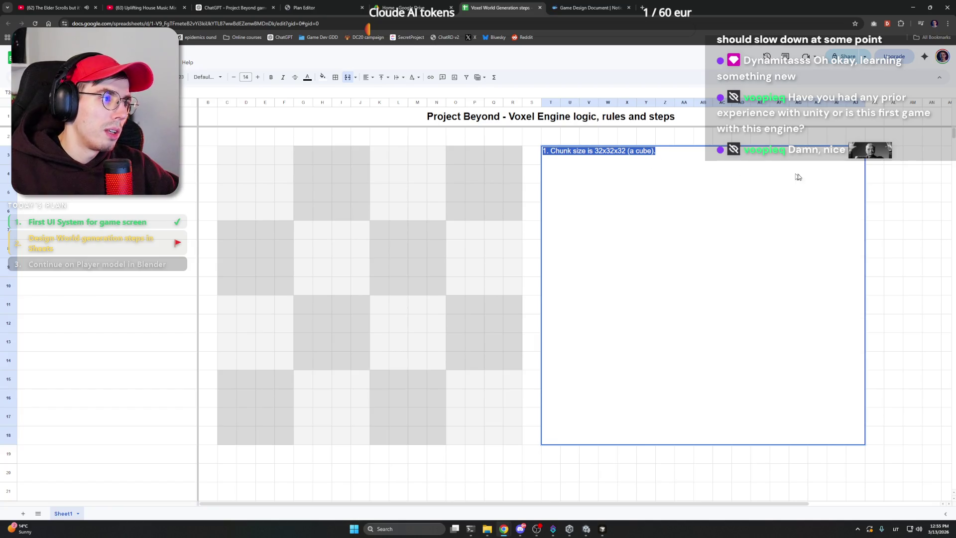
{"action": "key", "text": "BackSpace"}
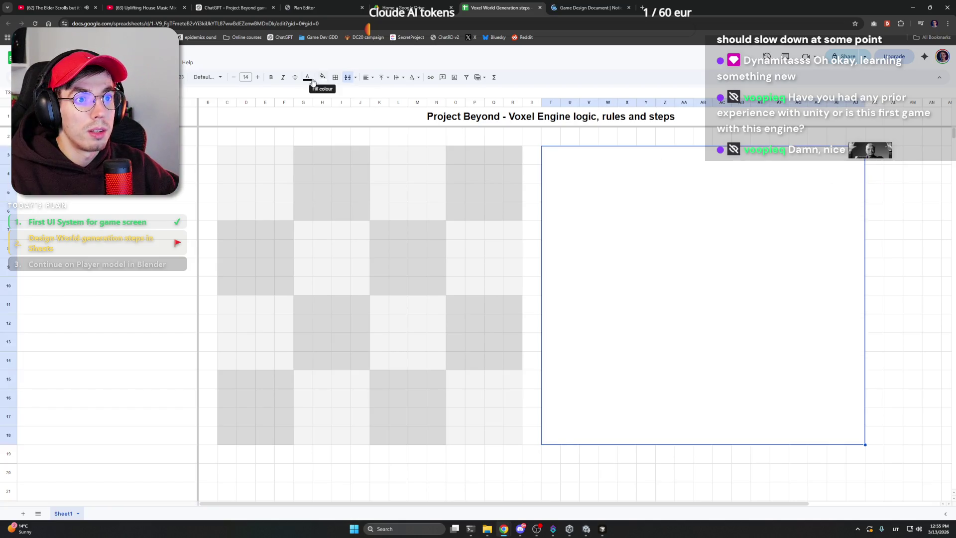
Unmerge the large notes cell area and switch to the Notion Game Design Document tab.
{"action": "left_click", "coordinate": [348, 76]}
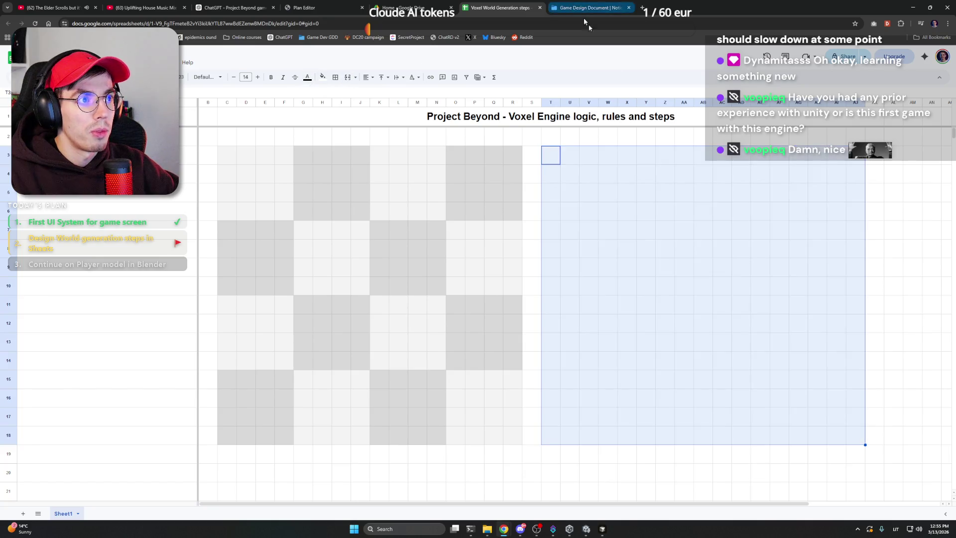
{"action": "left_click", "coordinate": [570, 174]}
{"action": "key", "text": "ctrl+Tab"}
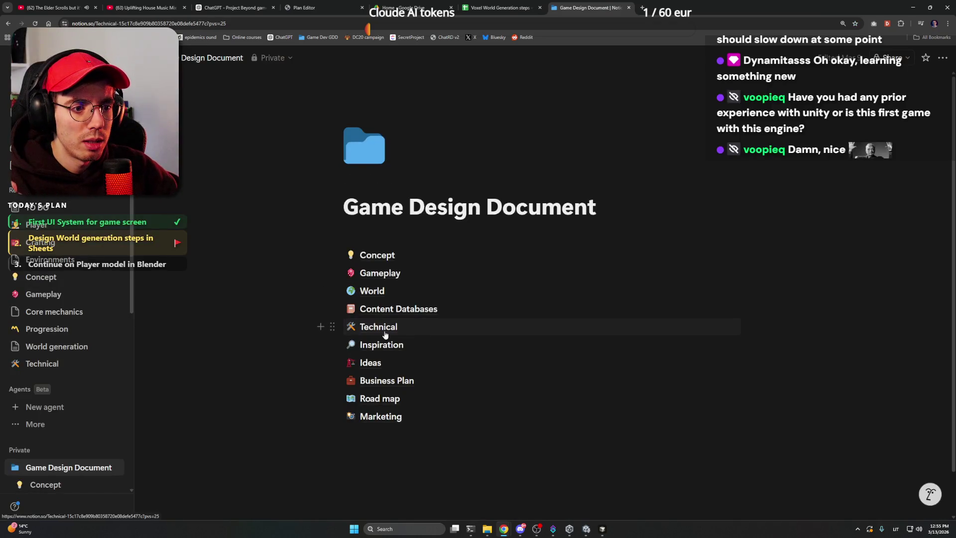
Create a new 'Voxel Engine' subpage under Technical and open its empty body for writing.
{"action": "left_click", "coordinate": [383, 328]}
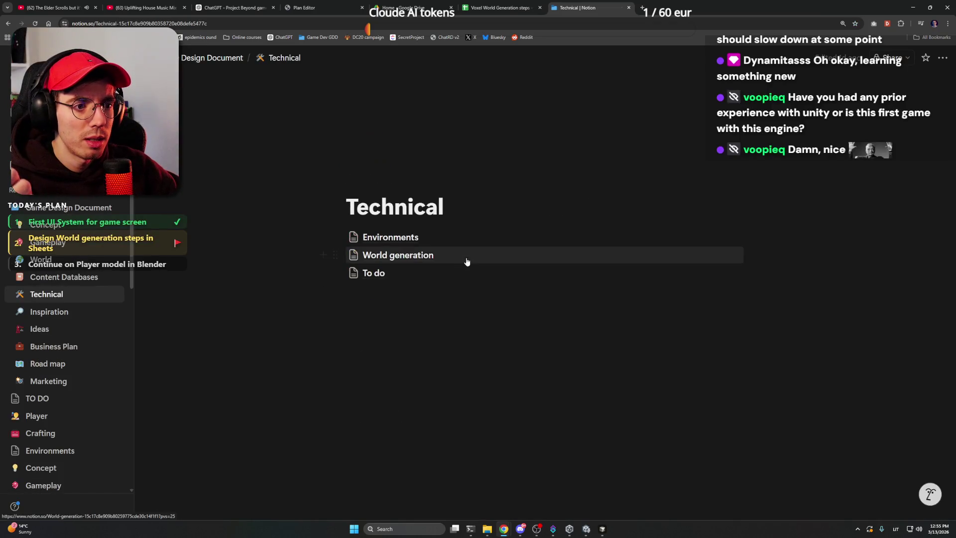
{"action": "left_click", "coordinate": [396, 255]}
{"action": "mouse_move", "coordinate": [438, 150]}
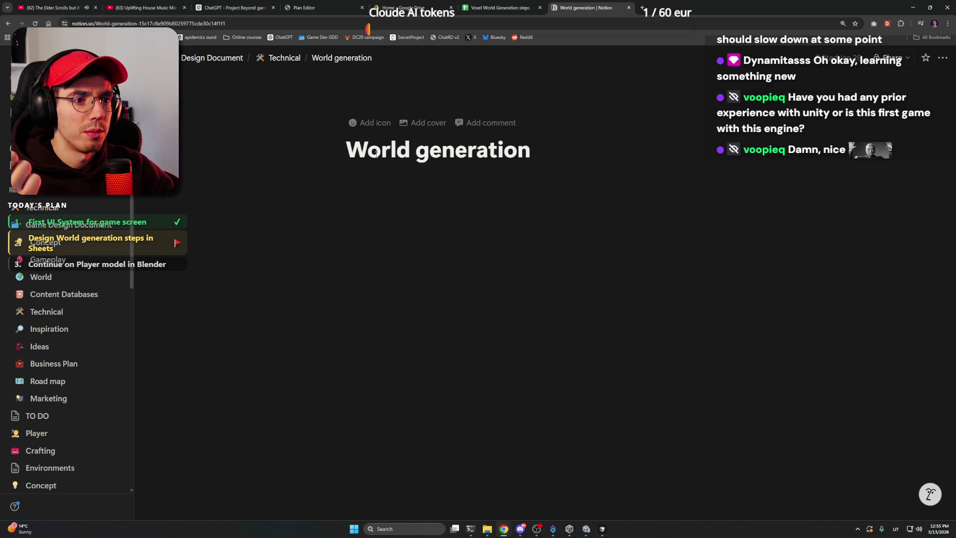
{"action": "scroll", "coordinate": [71, 341], "scroll_direction": "down", "scroll_amount": 3}
{"action": "scroll", "coordinate": [72, 345], "scroll_direction": "down", "scroll_amount": 2}
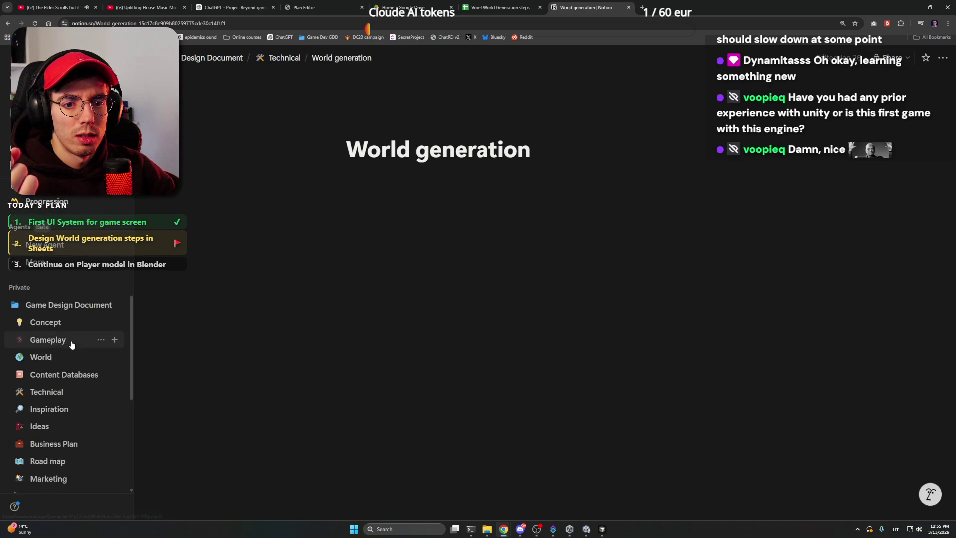
{"action": "scroll", "coordinate": [73, 344], "scroll_direction": "down", "scroll_amount": 2}
{"action": "left_click", "coordinate": [61, 281]}
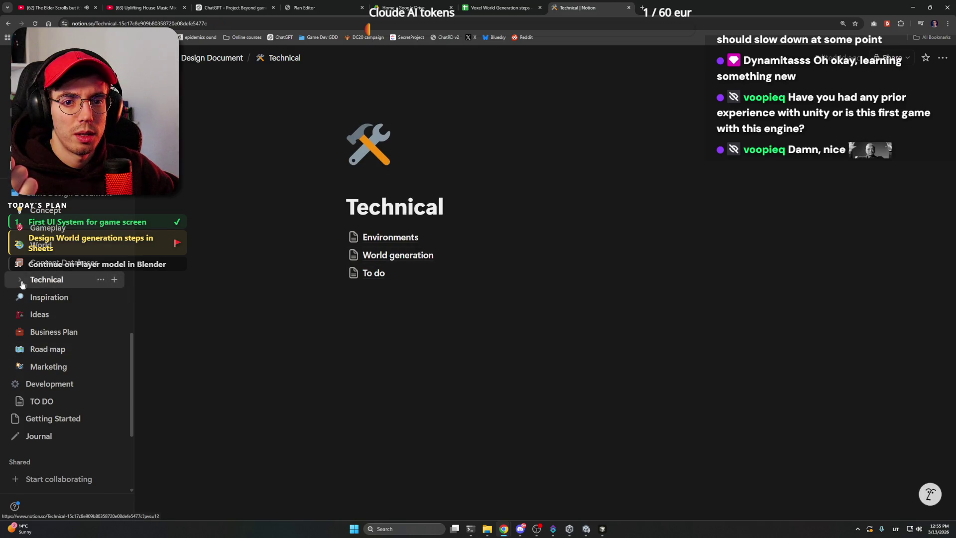
{"action": "left_click", "coordinate": [113, 280]}
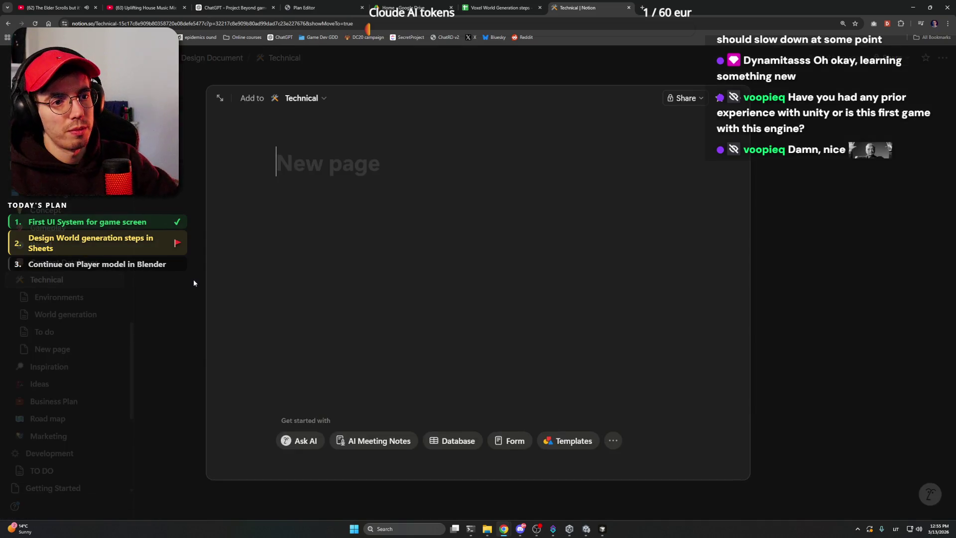
{"action": "type", "text": "Voxel Engine"}
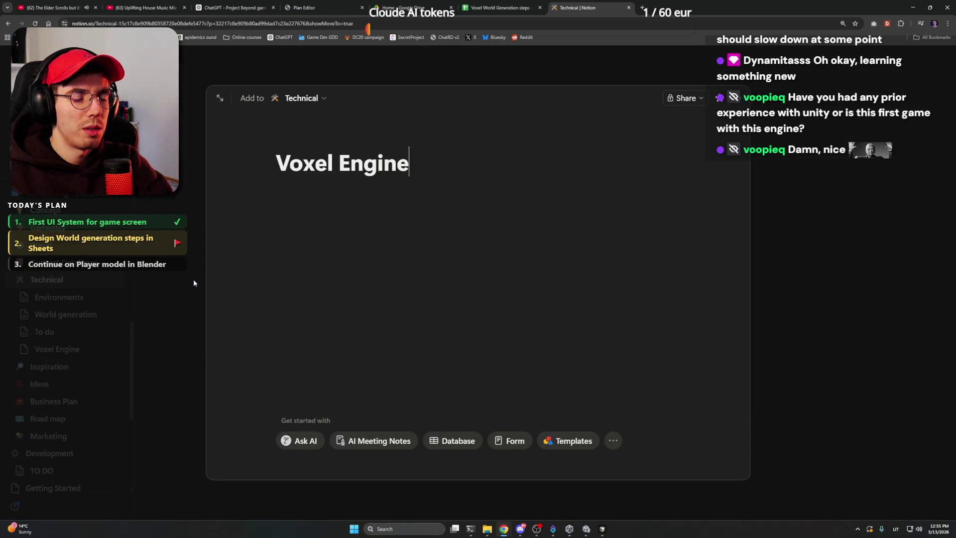
{"action": "key", "text": "Escape"}
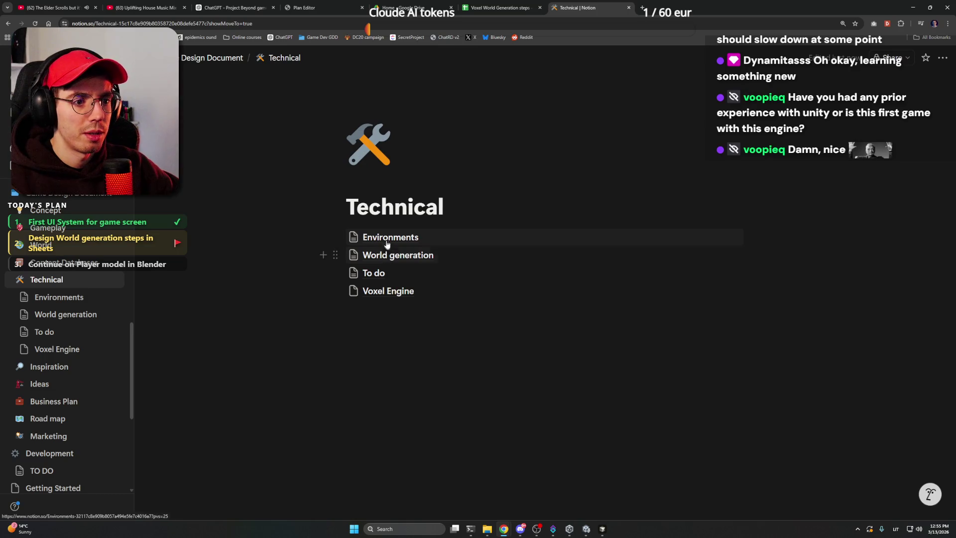
{"action": "left_click", "coordinate": [385, 291]}
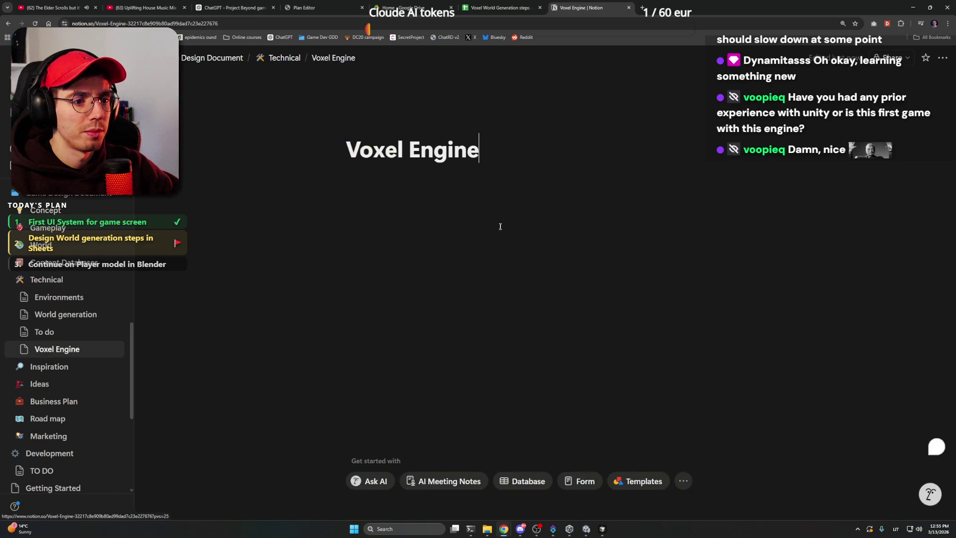
{"action": "left_click", "coordinate": [440, 198]}
Add 'Ground rules for the voxel engine:' above the pasted chunk-size rule as a Heading 2.
{"action": "key", "text": "ctrl+v"}
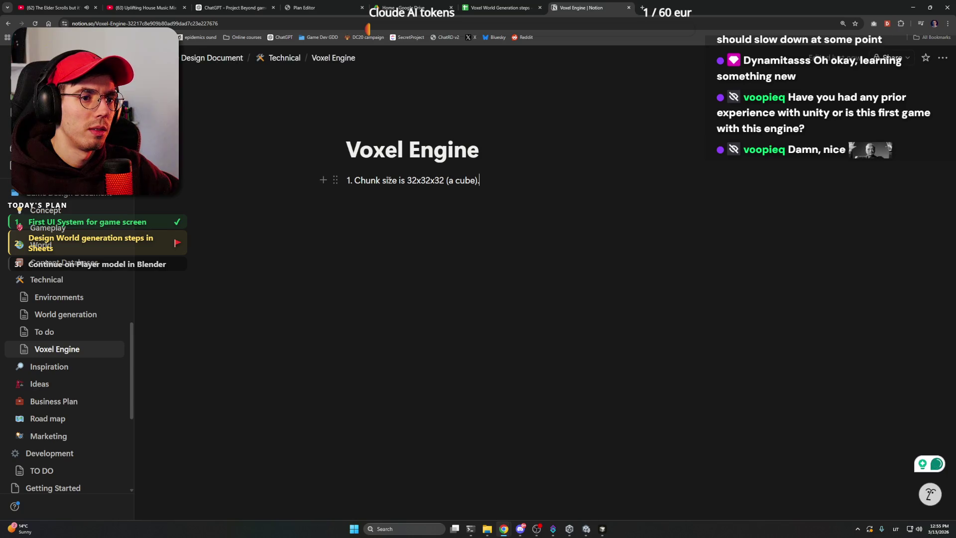
{"action": "left_click", "coordinate": [440, 170]}
{"action": "key", "text": "Return"}
{"action": "type", "text": "Gr"}
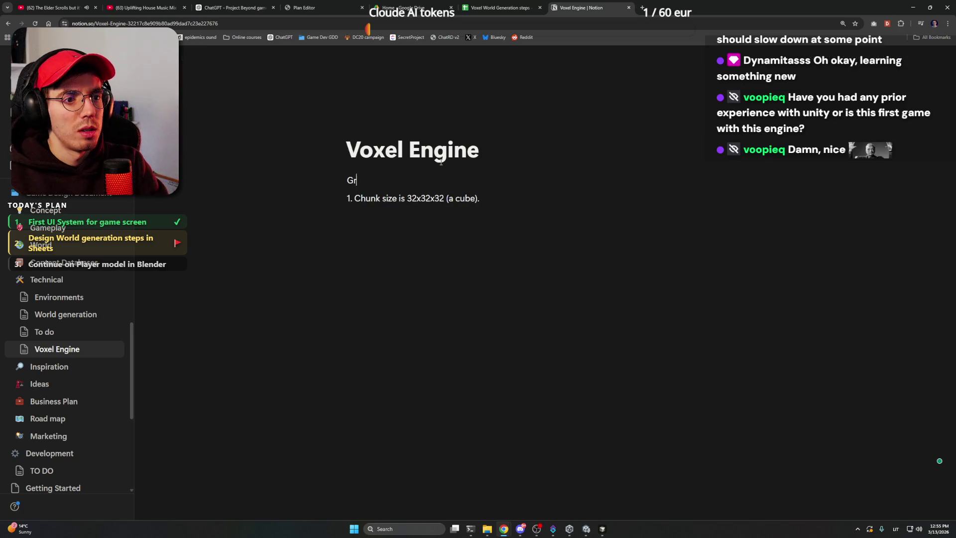
{"action": "type", "text": "ound rules for P"}
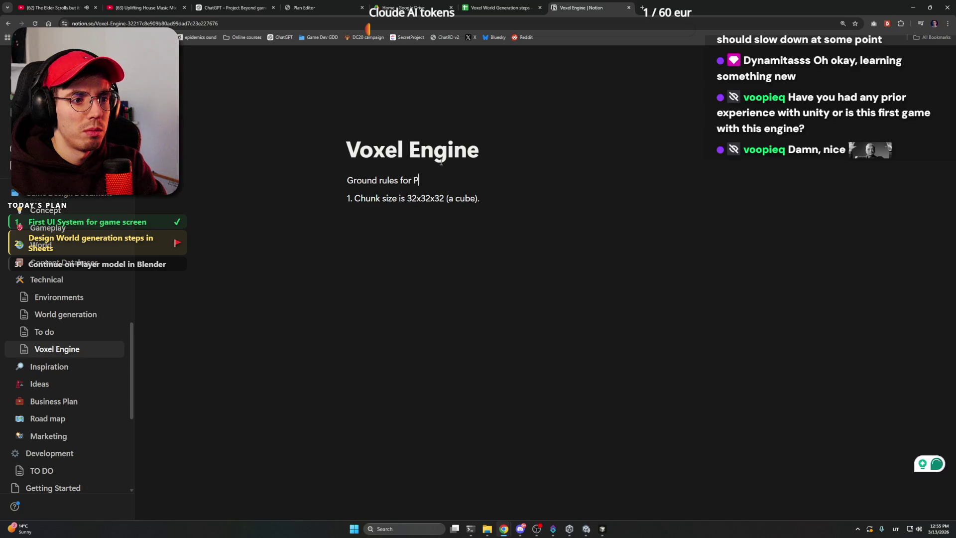
{"action": "key", "text": "BackSpace"}
{"action": "key", "text": "BackSpace"}
{"action": "type", "text": "f"}
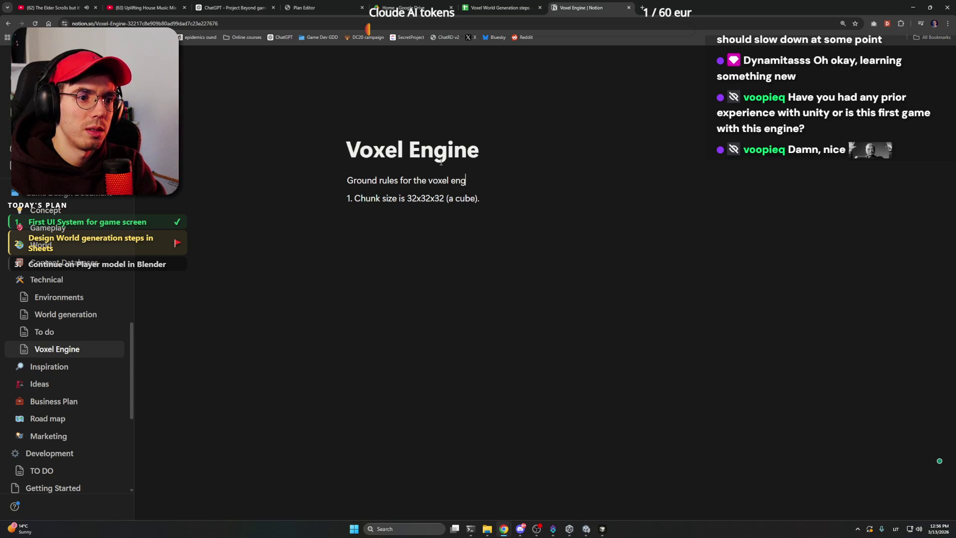
{"action": "key", "text": "ctrl+shift+Left"}
{"action": "key", "text": "ctrl+shift+Left"}
{"action": "key", "text": "ctrl+shift+Left"}
{"action": "key", "text": "ctrl+shift+Left"}
{"action": "key", "text": "ctrl+shift+Left"}
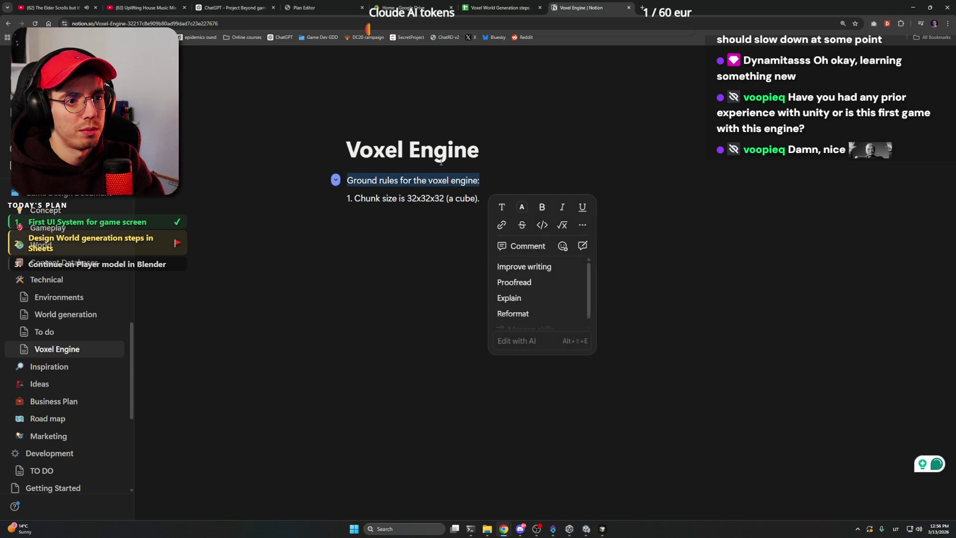
{"action": "key", "text": "ctrl+alt+2"}
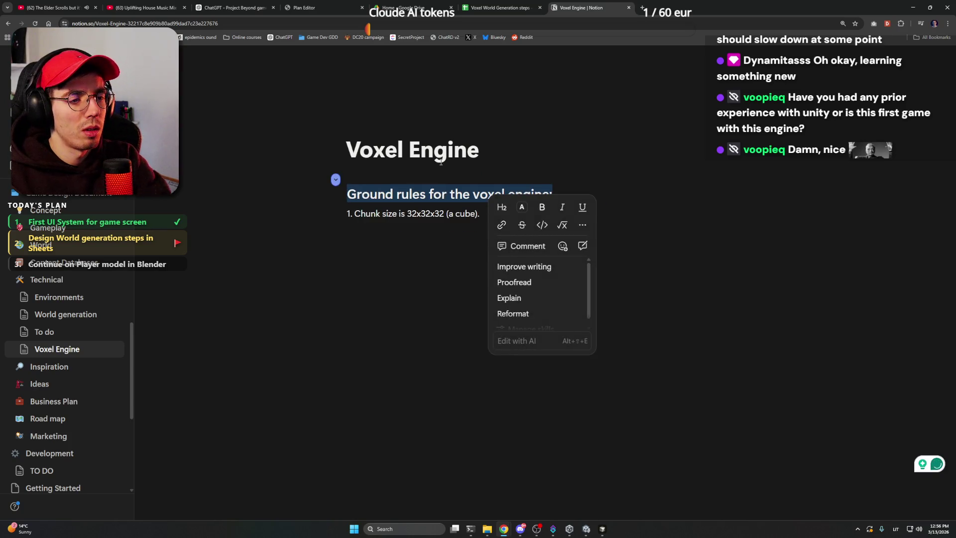
Colour the Ground rules heading orange and start a new line below item 1.
{"action": "left_click", "coordinate": [597, 201]}
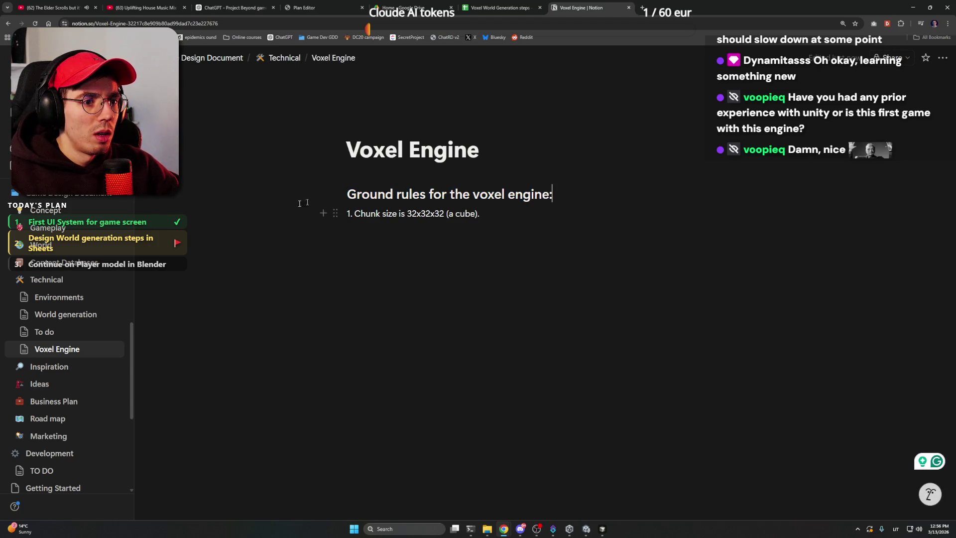
{"action": "left_click_drag", "start_coordinate": [568, 194], "coordinate": [340, 194]}
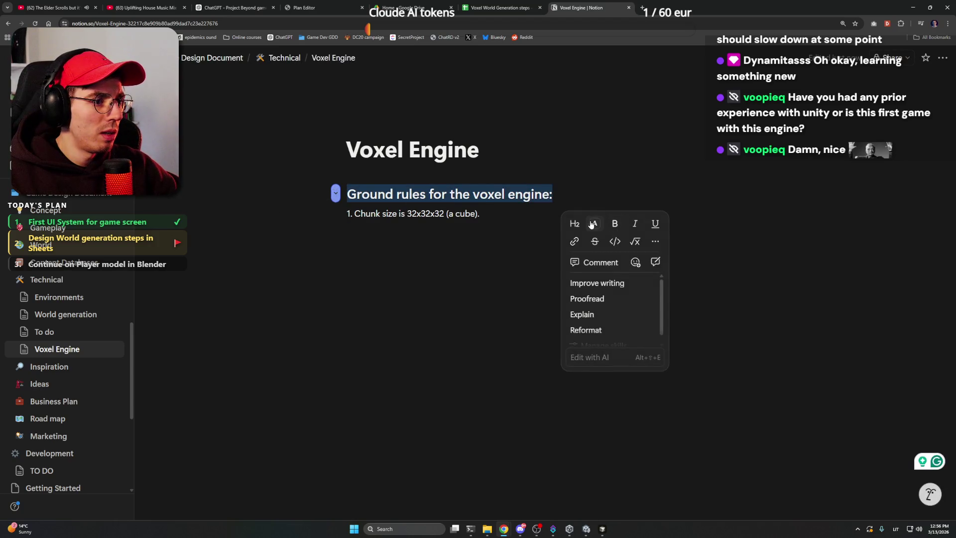
{"action": "left_click", "coordinate": [595, 223]}
{"action": "left_click", "coordinate": [600, 260]}
{"action": "left_click", "coordinate": [569, 208]}
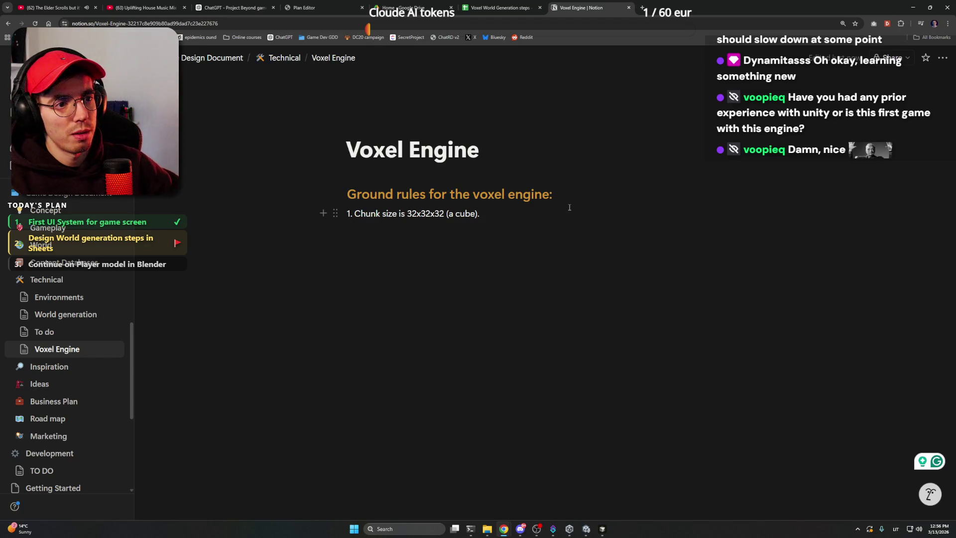
{"action": "key", "text": "Return"}
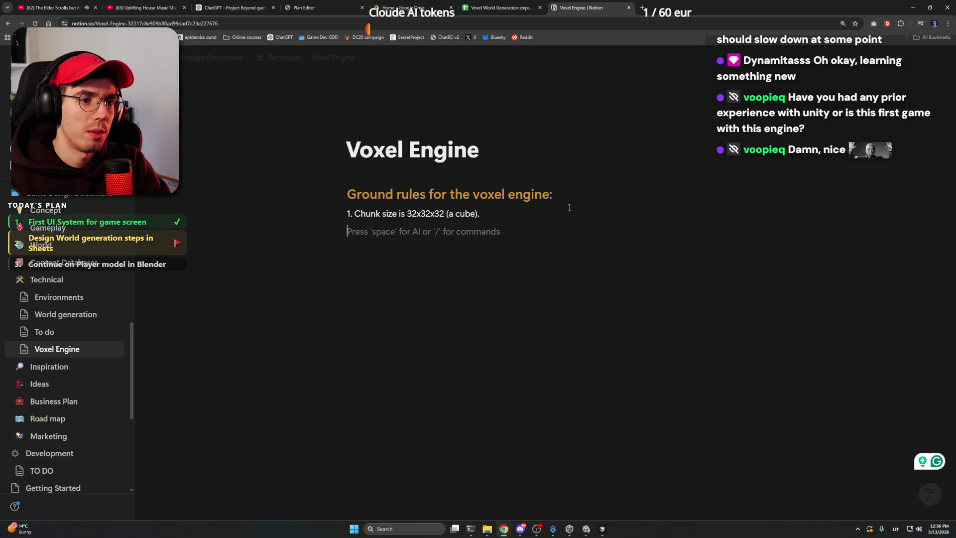
Replace the chunk-size line with an empty numbered list item, cutting its text.
{"action": "key", "text": "BackSpace"}
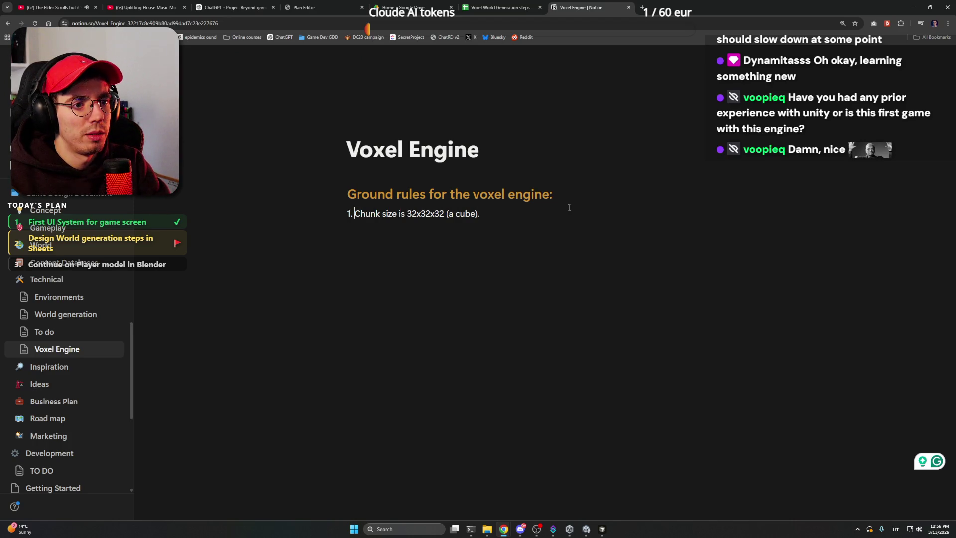
{"action": "key", "text": "BackSpace"}
{"action": "type", "text": "/bu"}
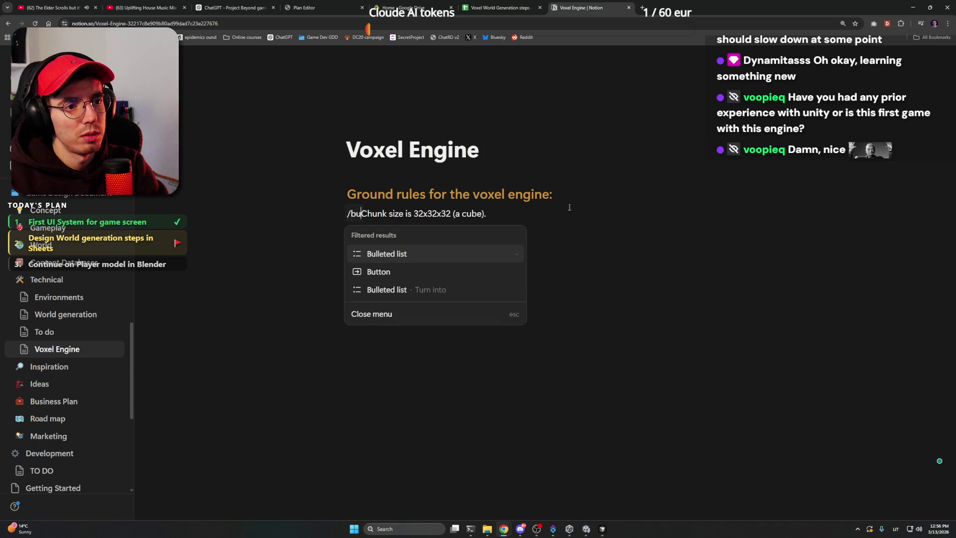
{"action": "type", "text": "ll"}
{"action": "key", "text": "BackSpace"}
{"action": "key", "text": "BackSpace"}
{"action": "key", "text": "BackSpace"}
{"action": "key", "text": "BackSpace"}
{"action": "type", "text": "n"}
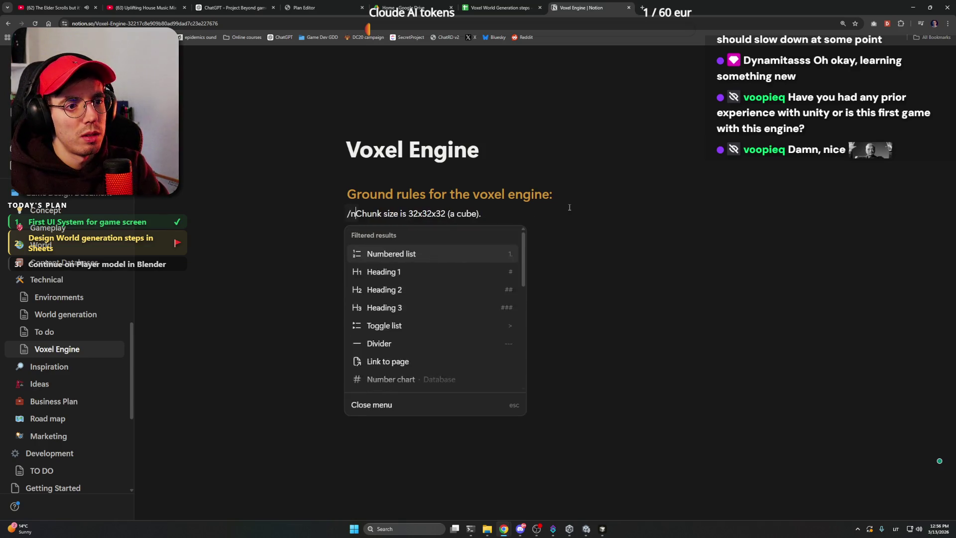
{"action": "type", "text": "umb"}
{"action": "key", "text": "Return"}
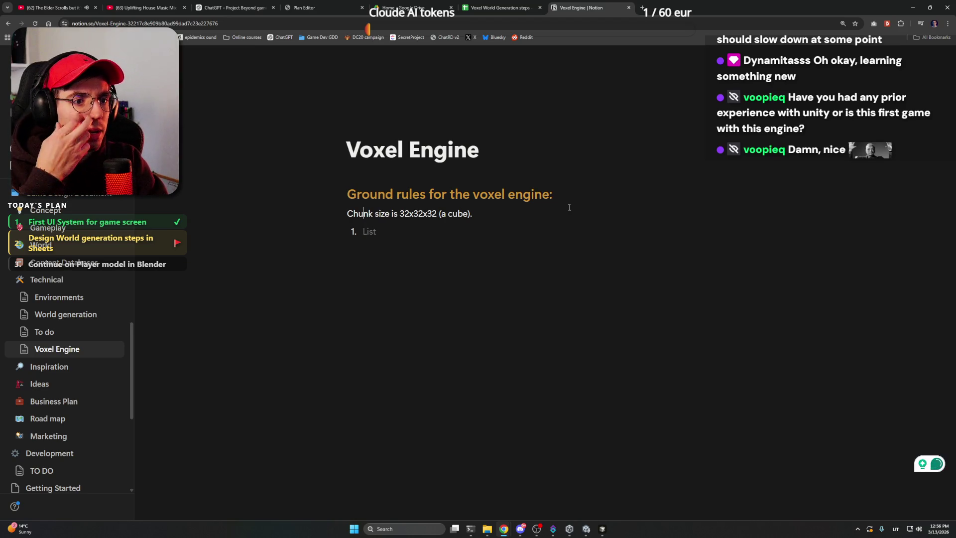
{"action": "left_click_drag", "start_coordinate": [568, 209], "coordinate": [342, 212]}
{"action": "key", "text": "ctrl+c"}
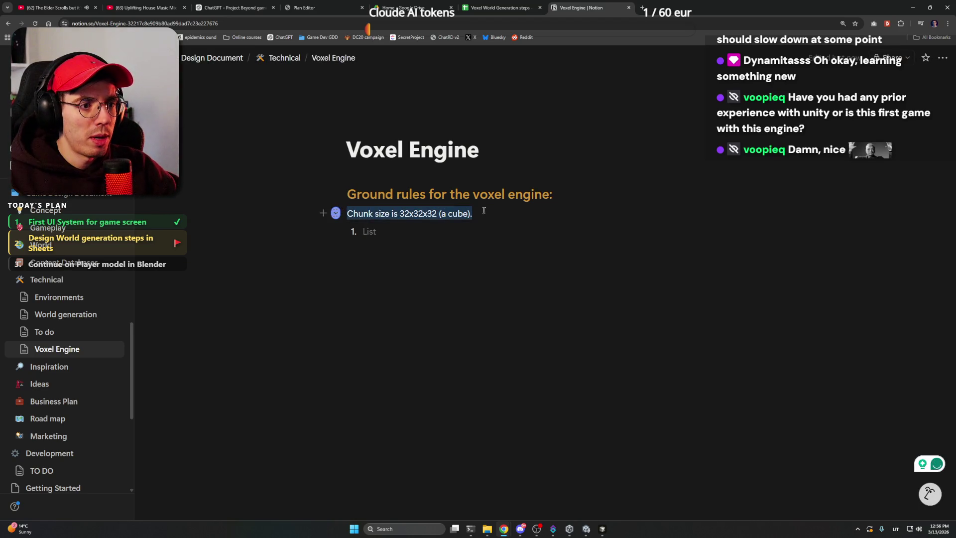
{"action": "key", "text": "BackSpace"}
{"action": "key", "text": "BackSpace"}
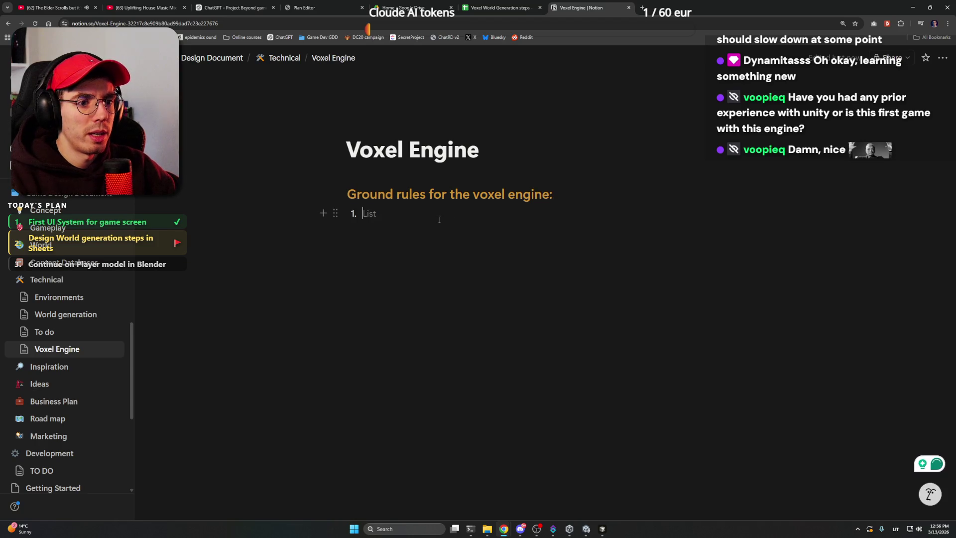
List rule 1 'Chunk size is 32x32x32' and rule 2 about chunks packed inside ChunkRegion, accepting the 'contain' correction.
{"action": "key", "text": "ctrl+v"}
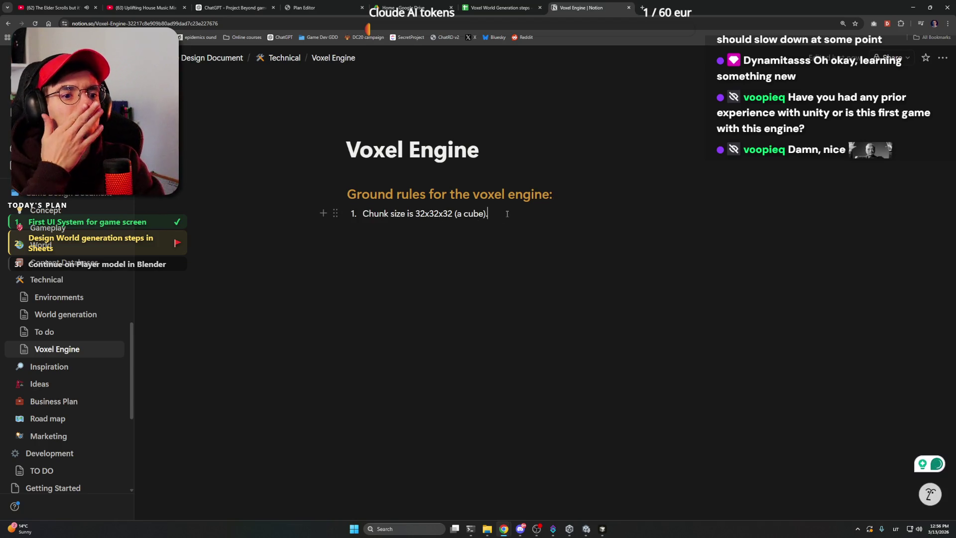
{"action": "key", "text": "Return"}
{"action": "type", "text": "Chunks will be packed inside"}
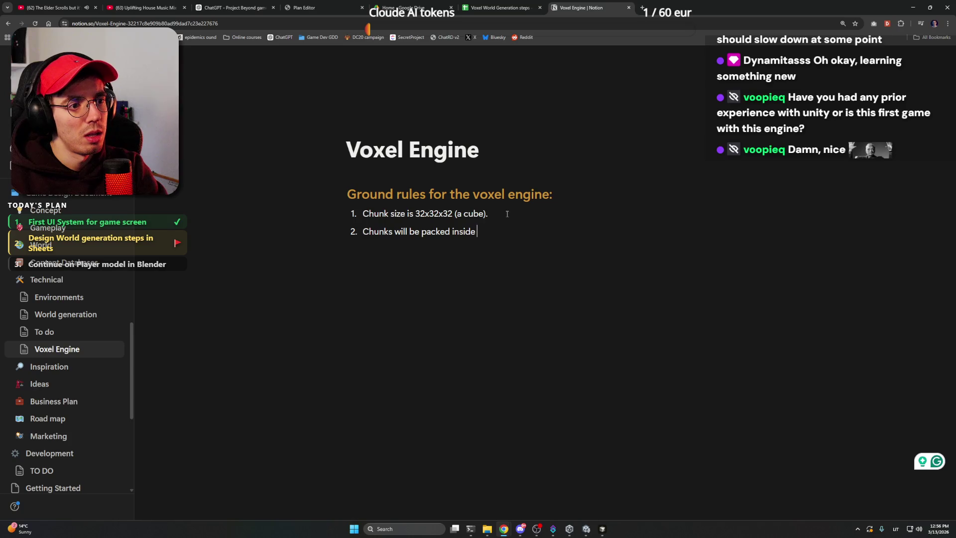
{"action": "type", "text": "ChunkRegion"}
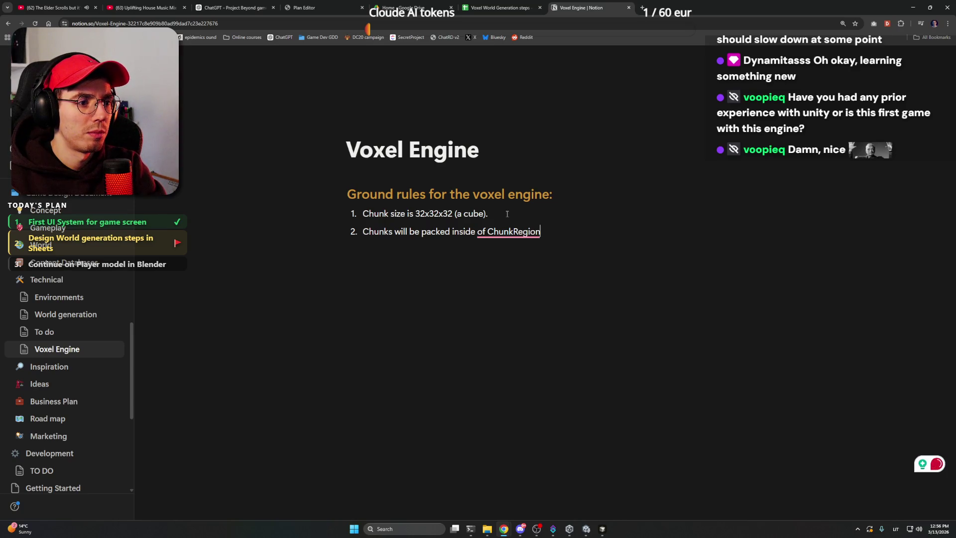
{"action": "type", "text": ","}
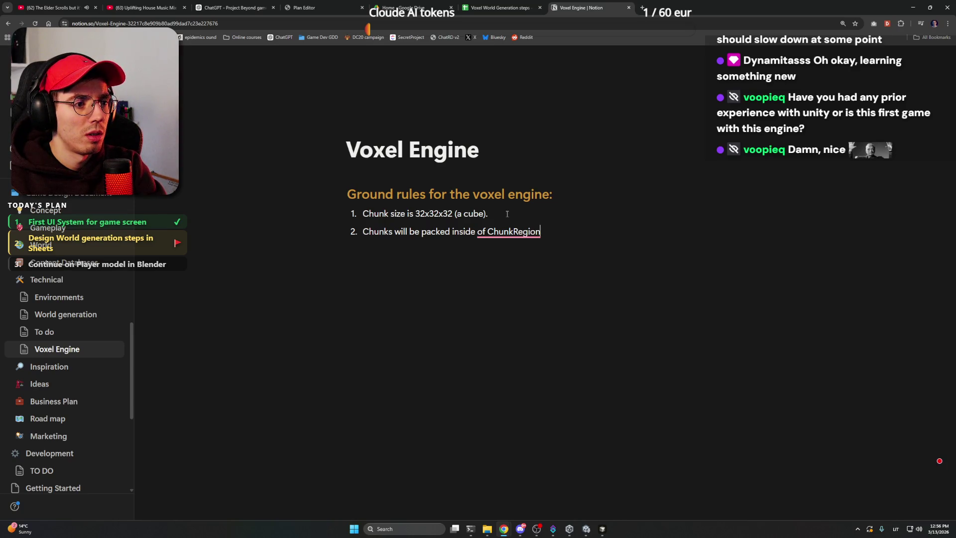
{"action": "type", "text": " which will containt"}
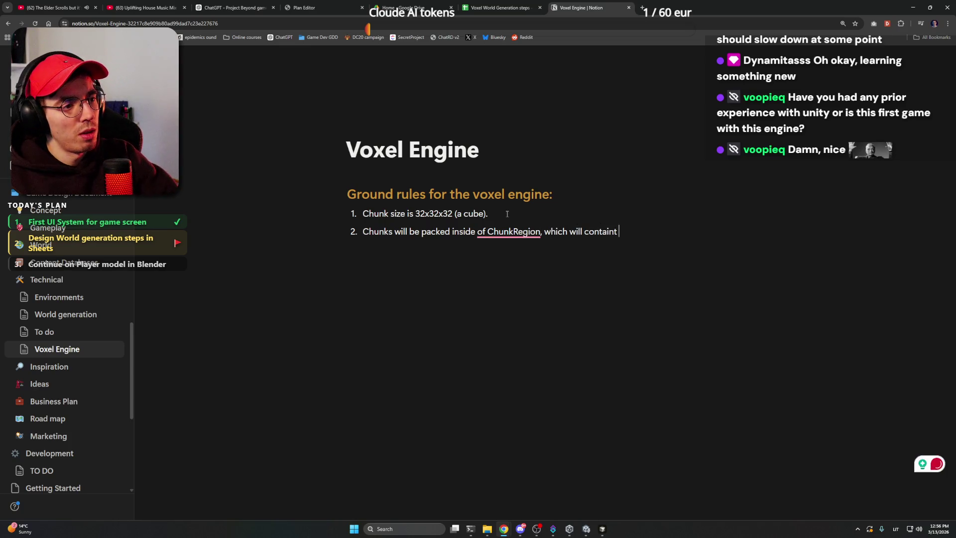
{"action": "type", "text": " 32x32x32"}
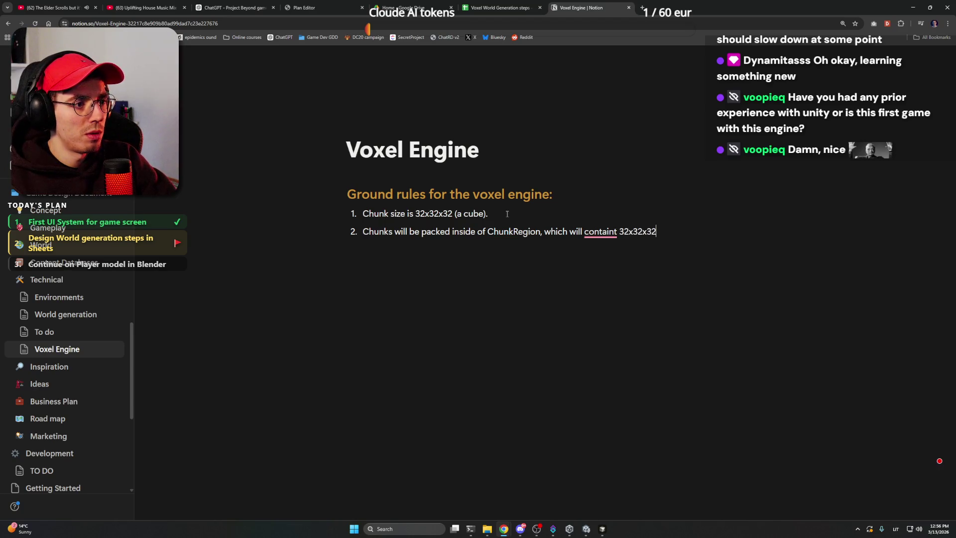
{"action": "type", "text": " chunks."}
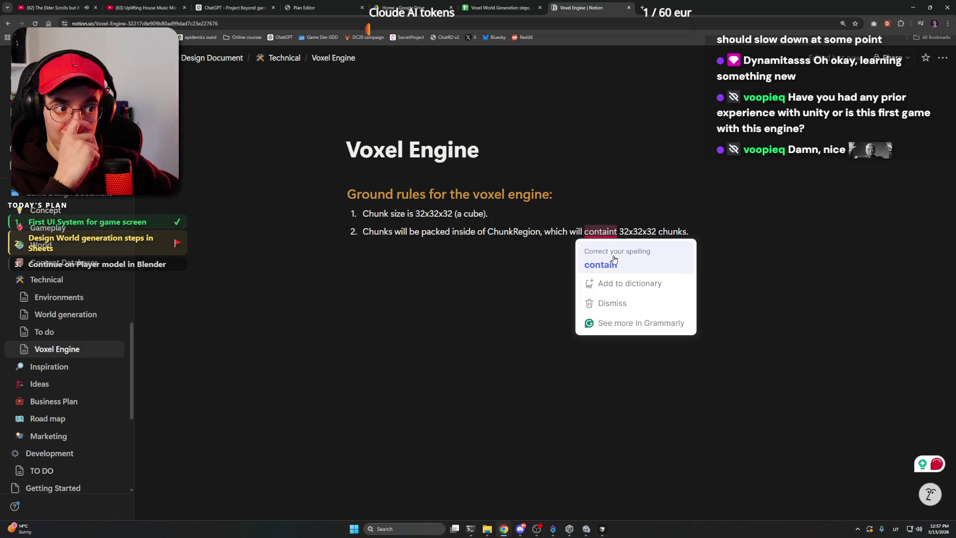
{"action": "left_click", "coordinate": [614, 259]}
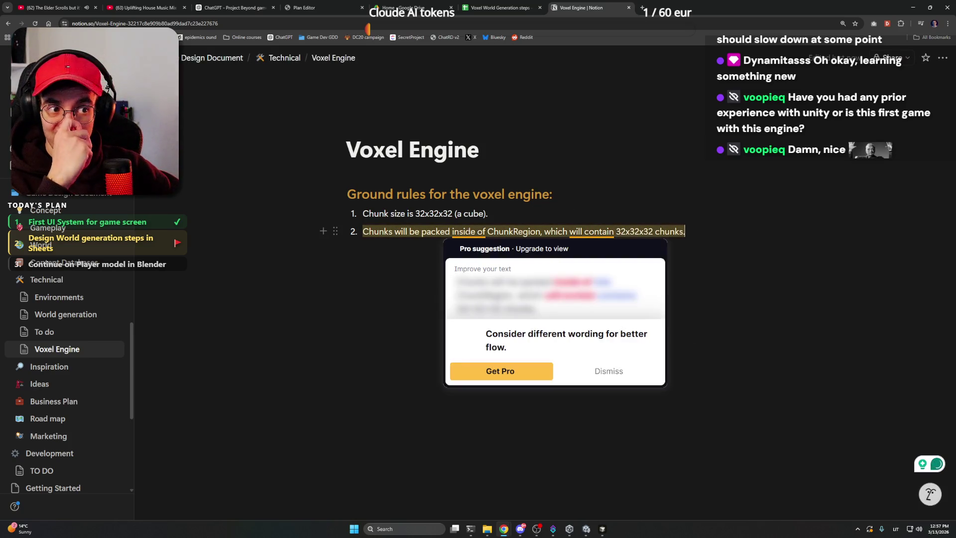
{"action": "double_click", "coordinate": [518, 229]}
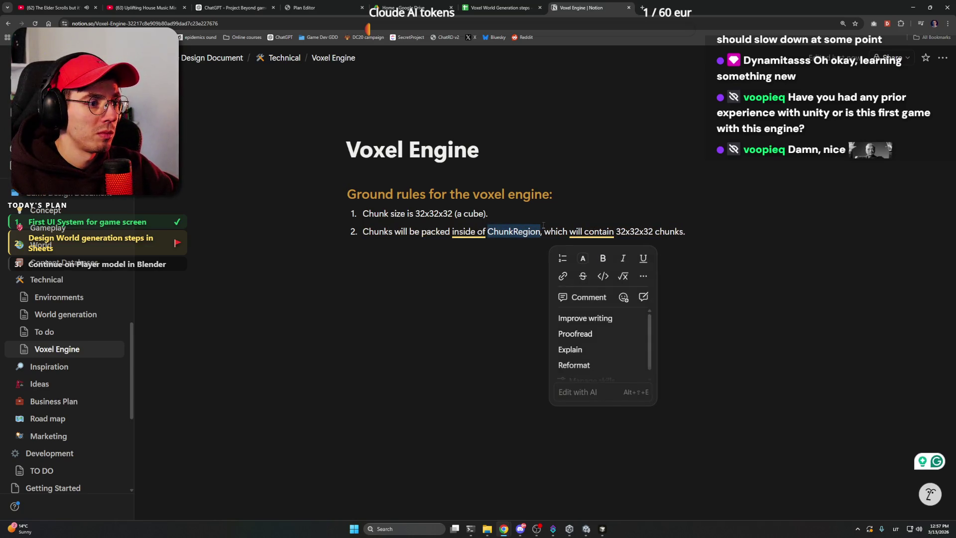
{"action": "left_click", "coordinate": [522, 300]}
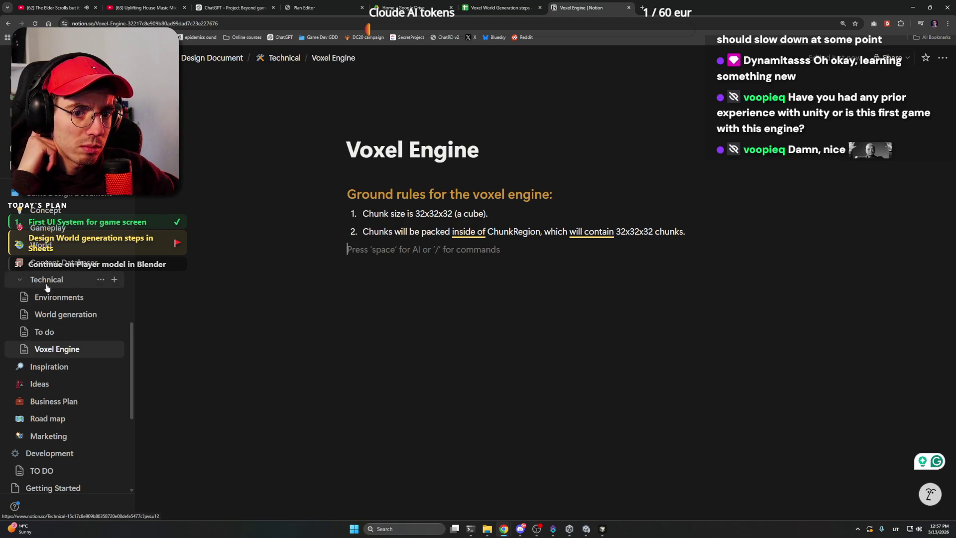
{"action": "scroll", "coordinate": [46, 288], "scroll_direction": "up", "scroll_amount": 1}
Browse the Environments, World generation, To do, Concept and Player pages.
{"action": "left_click", "coordinate": [52, 334]}
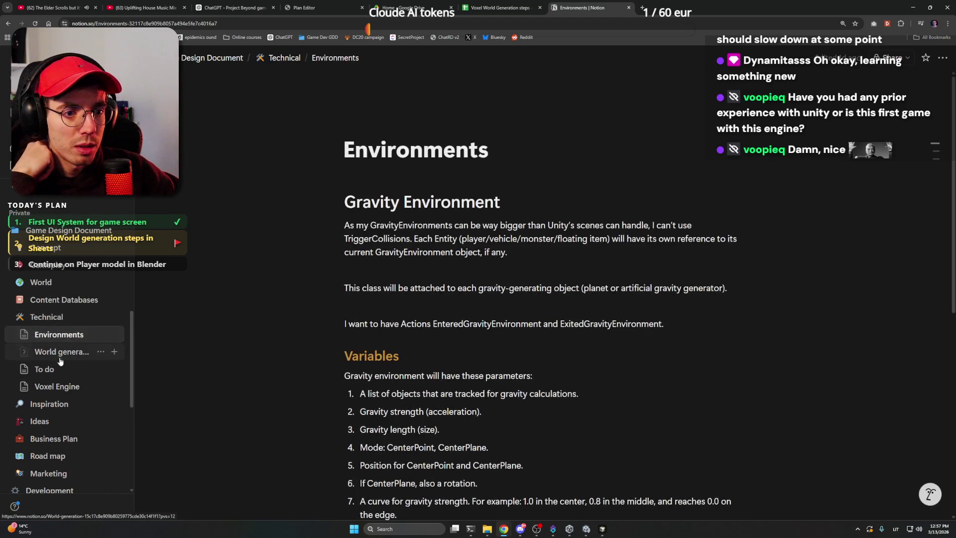
{"action": "scroll", "coordinate": [432, 349], "scroll_direction": "down", "scroll_amount": 2}
{"action": "scroll", "coordinate": [431, 348], "scroll_direction": "down", "scroll_amount": 3}
{"action": "scroll", "coordinate": [432, 349], "scroll_direction": "up", "scroll_amount": 3}
{"action": "scroll", "coordinate": [432, 349], "scroll_direction": "up", "scroll_amount": 2}
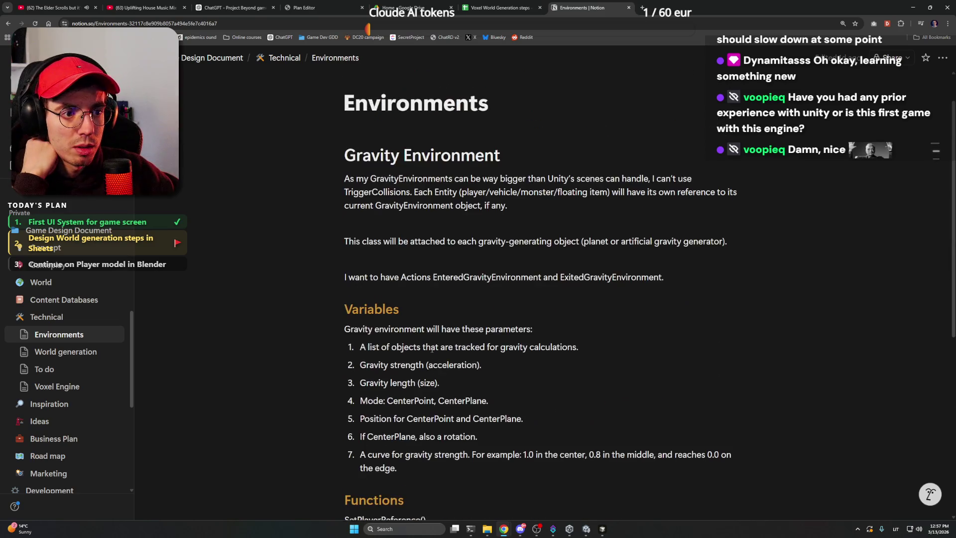
{"action": "left_click", "coordinate": [76, 351]}
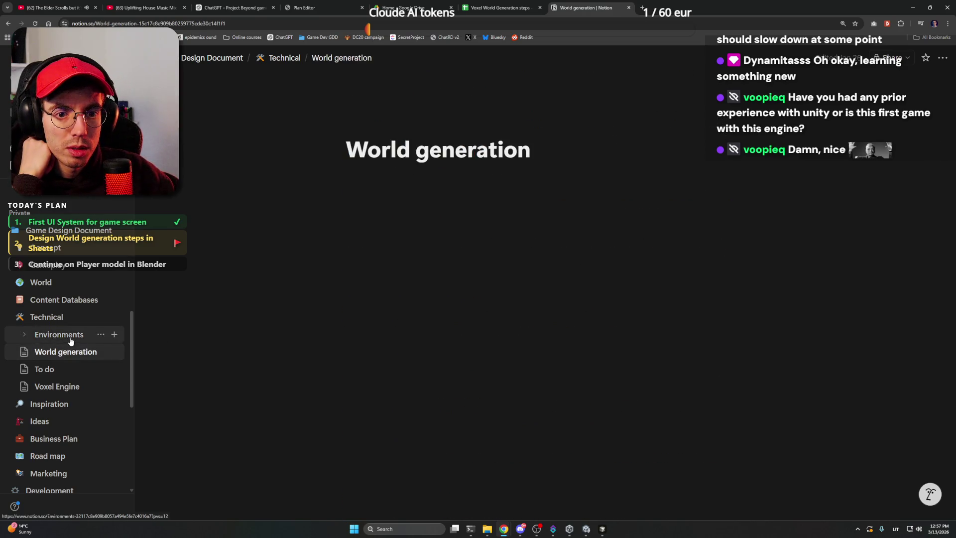
{"action": "left_click", "coordinate": [65, 368]}
{"action": "left_click", "coordinate": [60, 387]}
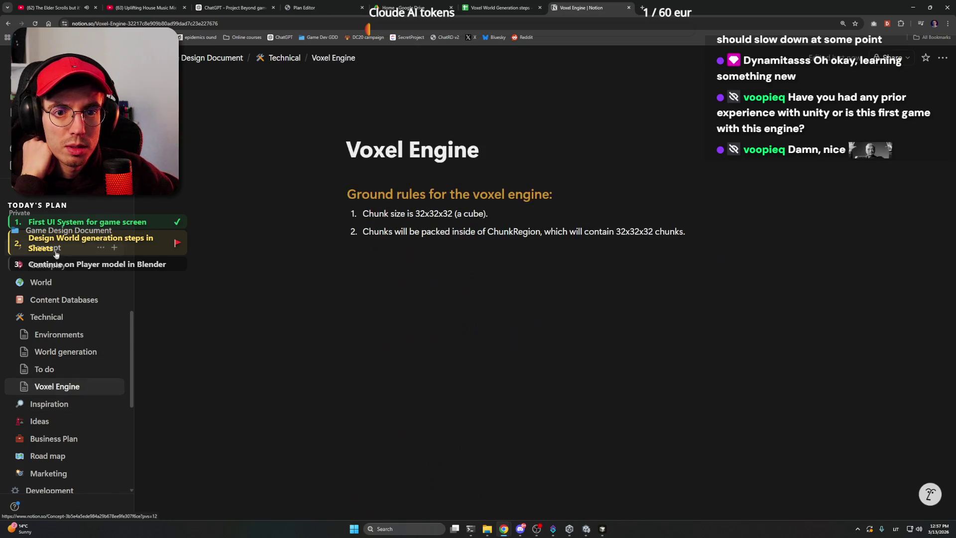
{"action": "left_click", "coordinate": [55, 254]}
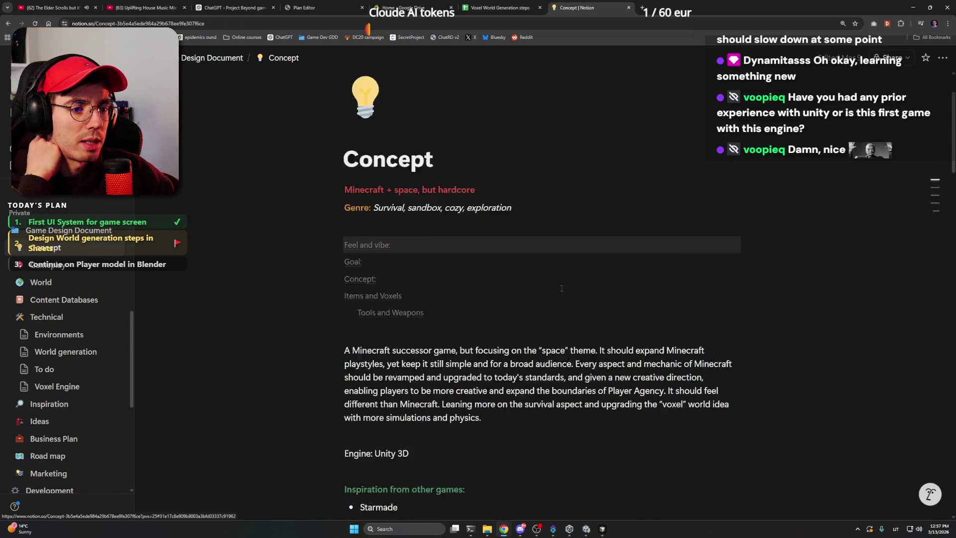
{"action": "scroll", "coordinate": [561, 288], "scroll_direction": "down", "scroll_amount": 5}
{"action": "scroll", "coordinate": [561, 288], "scroll_direction": "down", "scroll_amount": 5}
{"action": "scroll", "coordinate": [562, 288], "scroll_direction": "down", "scroll_amount": 5}
{"action": "scroll", "coordinate": [561, 288], "scroll_direction": "down", "scroll_amount": 2}
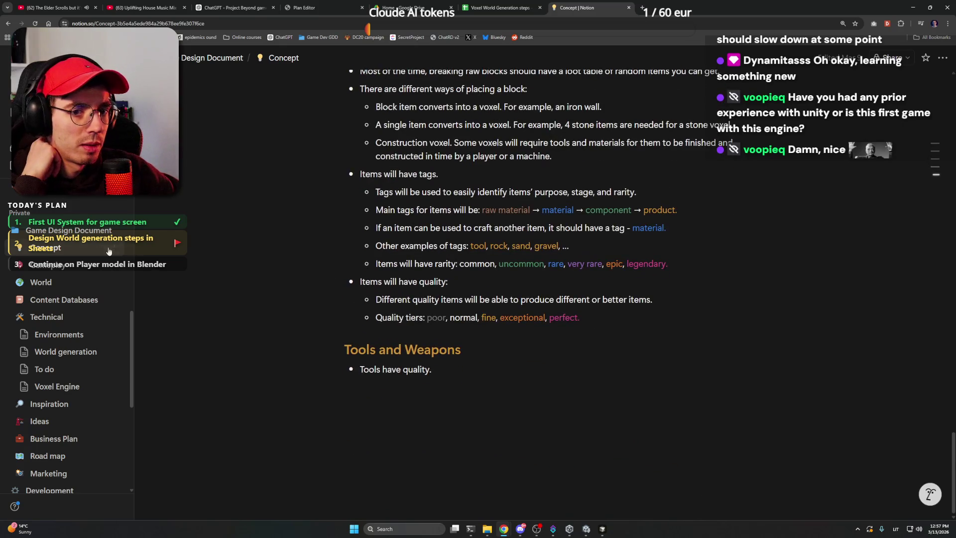
{"action": "scroll", "coordinate": [20, 252], "scroll_direction": "up", "scroll_amount": 1}
{"action": "scroll", "coordinate": [19, 270], "scroll_direction": "up", "scroll_amount": 2}
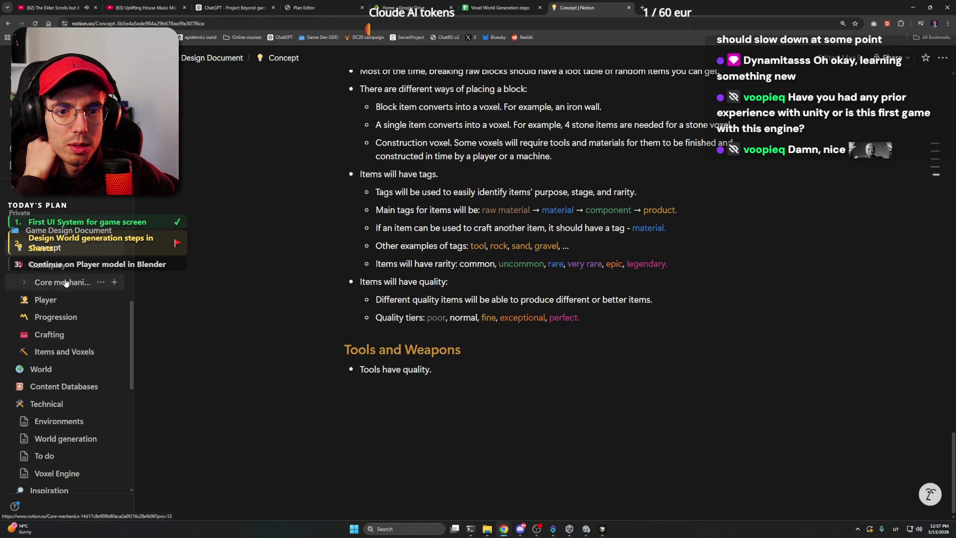
{"action": "left_click", "coordinate": [67, 300]}
{"action": "scroll", "coordinate": [529, 256], "scroll_direction": "down", "scroll_amount": 5}
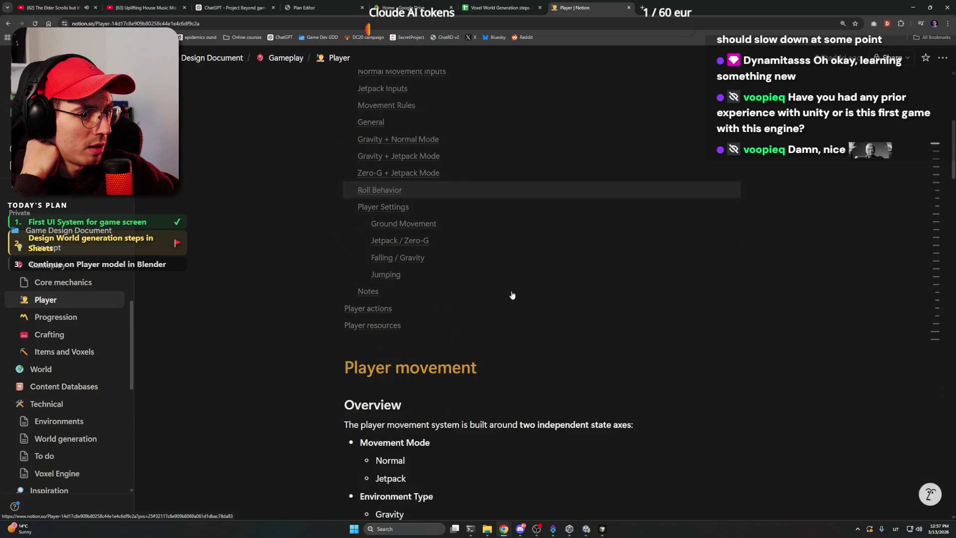
{"action": "scroll", "coordinate": [511, 296], "scroll_direction": "down", "scroll_amount": 10}
Review the Player page's gravity and jetpack terms, then move Voxel Engine to the top of Technical.
{"action": "double_click", "coordinate": [395, 269]}
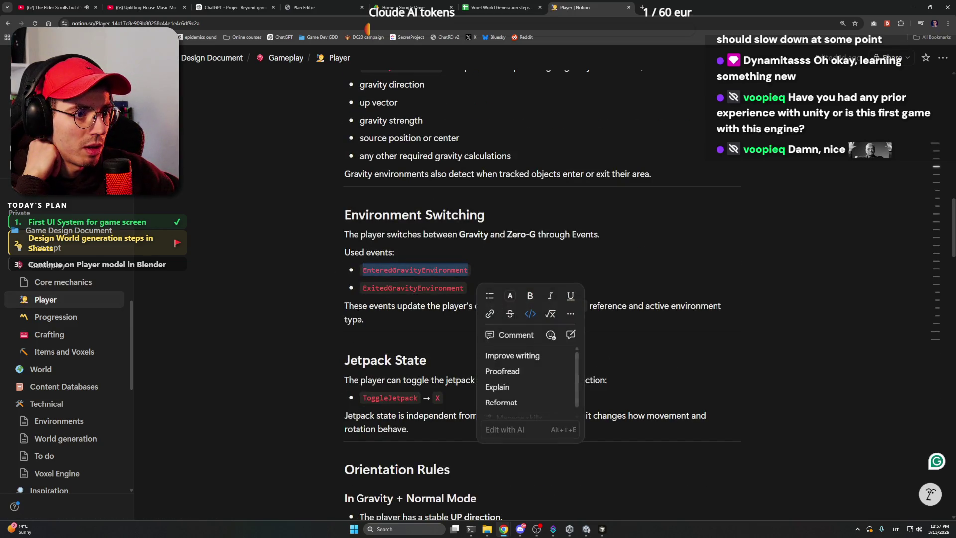
{"action": "scroll", "coordinate": [458, 276], "scroll_direction": "down", "scroll_amount": 2}
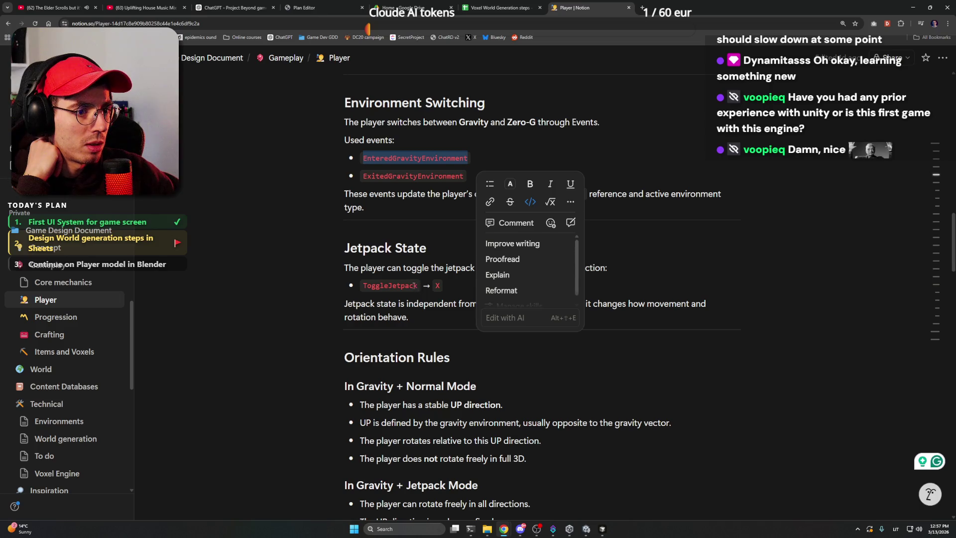
{"action": "double_click", "coordinate": [390, 285]}
{"action": "double_click", "coordinate": [545, 193]}
{"action": "key", "text": "ctrl+c"}
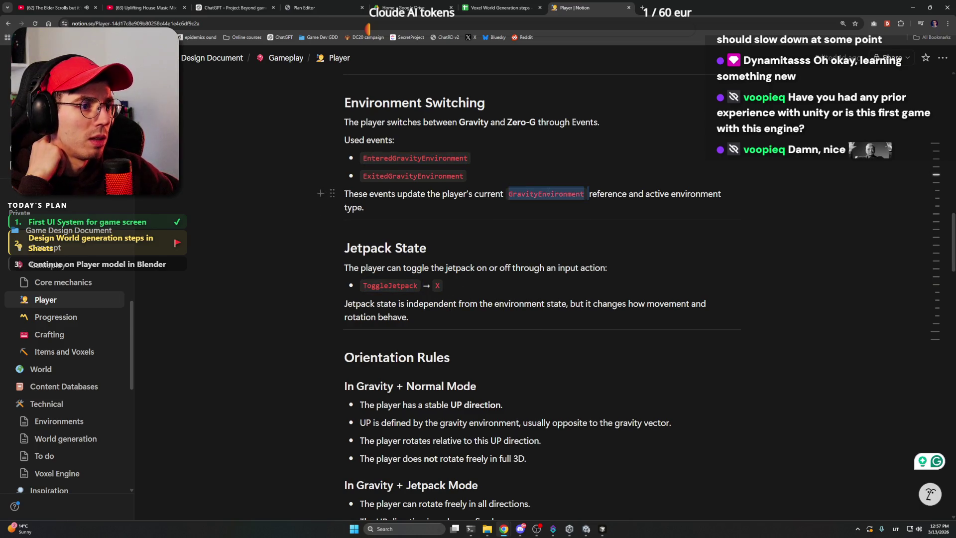
{"action": "scroll", "coordinate": [554, 247], "scroll_direction": "down", "scroll_amount": 5}
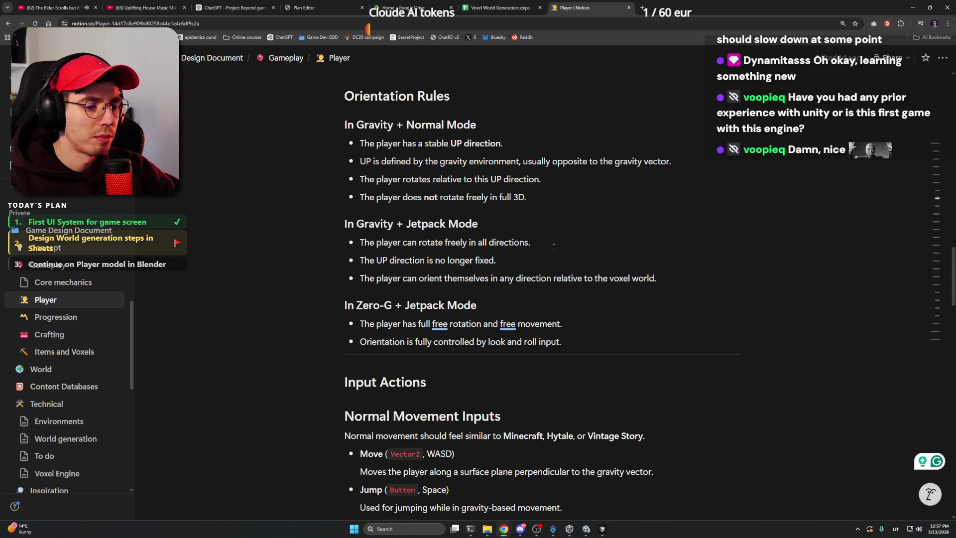
{"action": "scroll", "coordinate": [554, 246], "scroll_direction": "up", "scroll_amount": 5}
{"action": "scroll", "coordinate": [554, 246], "scroll_direction": "up", "scroll_amount": 4}
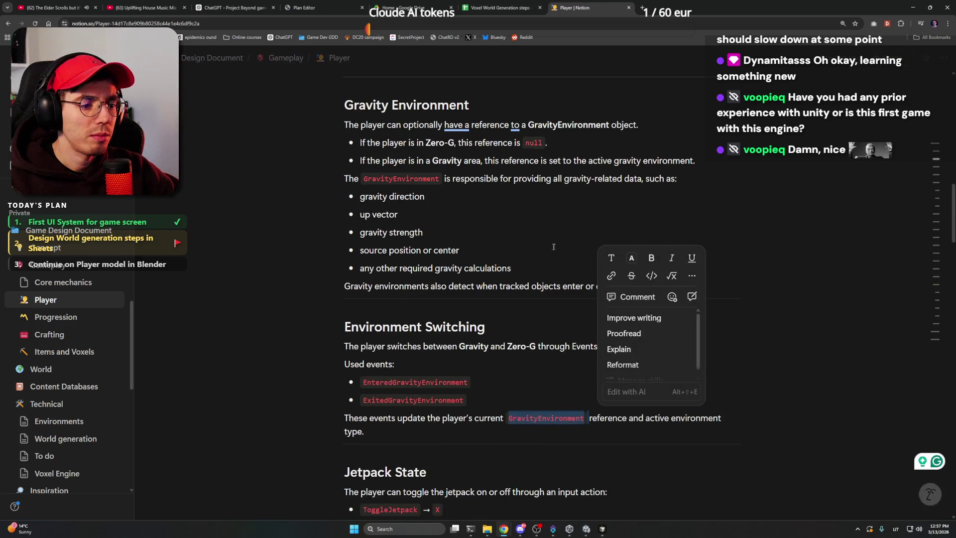
{"action": "scroll", "coordinate": [68, 299], "scroll_direction": "down", "scroll_amount": 2}
{"action": "scroll", "coordinate": [68, 294], "scroll_direction": "down", "scroll_amount": 3}
{"action": "scroll", "coordinate": [68, 296], "scroll_direction": "up", "scroll_amount": 3}
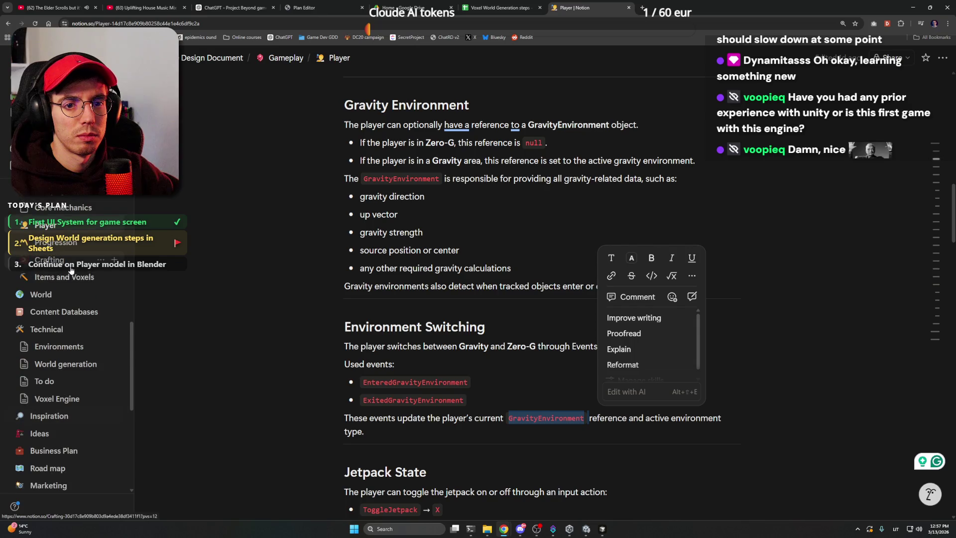
{"action": "left_click_drag", "start_coordinate": [62, 401], "coordinate": [65, 350]}
Format ChunkRegion in rule 2 as inline code by pasting code and editing it back to 'ChunkRegion'.
{"action": "left_click", "coordinate": [66, 350]}
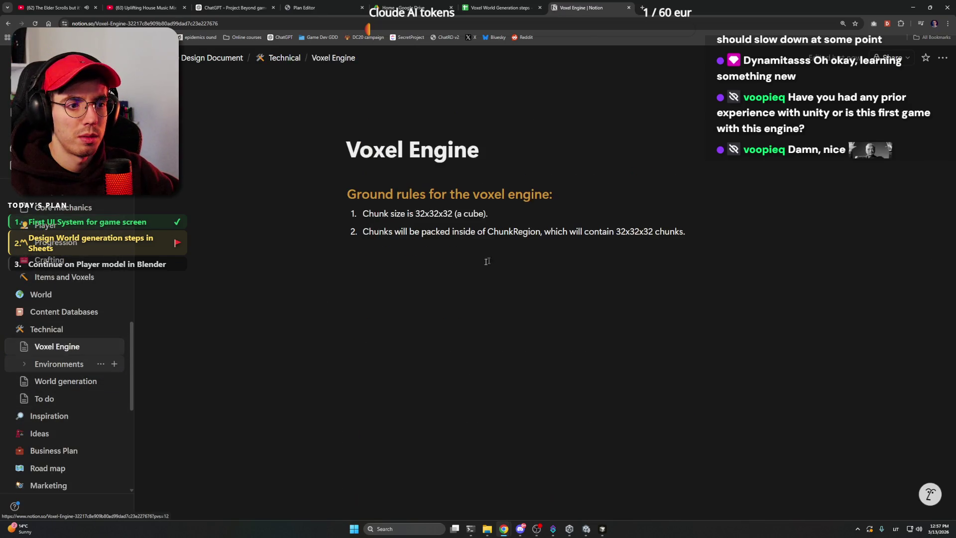
{"action": "double_click", "coordinate": [505, 232]}
{"action": "key", "text": "ctrl+v"}
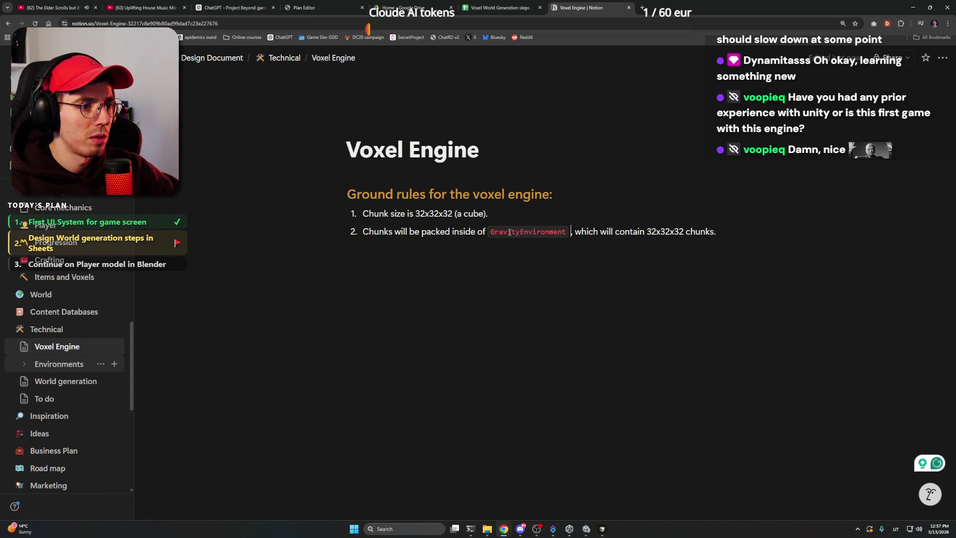
{"action": "double_click", "coordinate": [558, 230]}
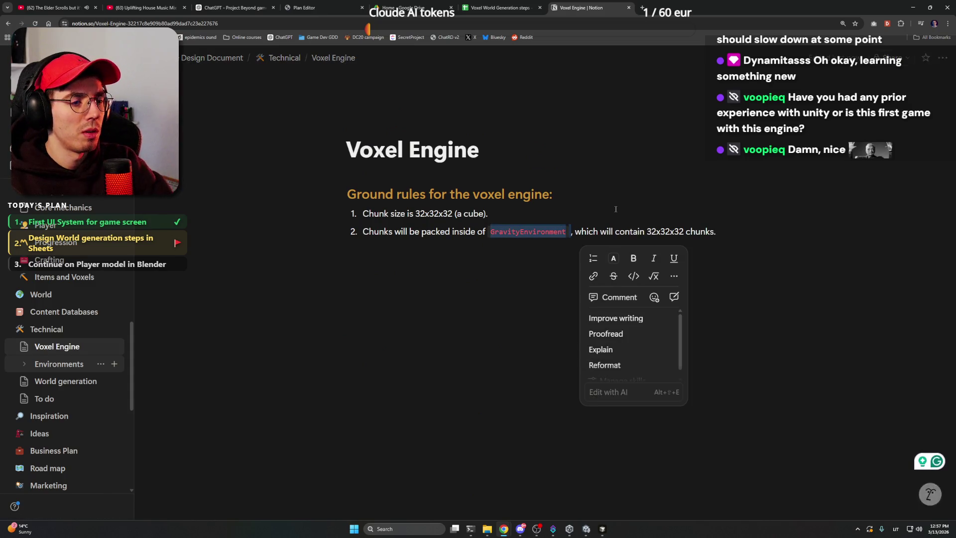
{"action": "key", "text": "ctrl+z"}
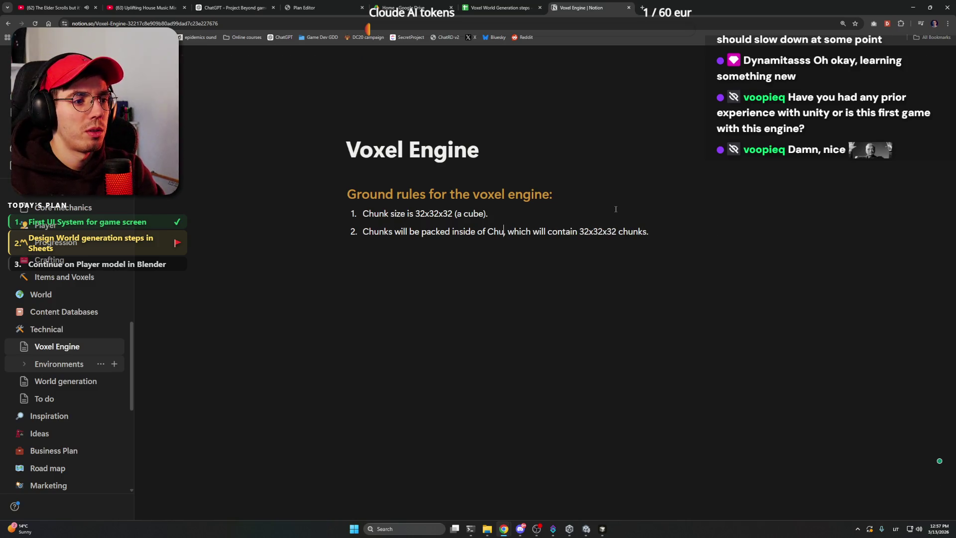
{"action": "key", "text": "ctrl+shift+z"}
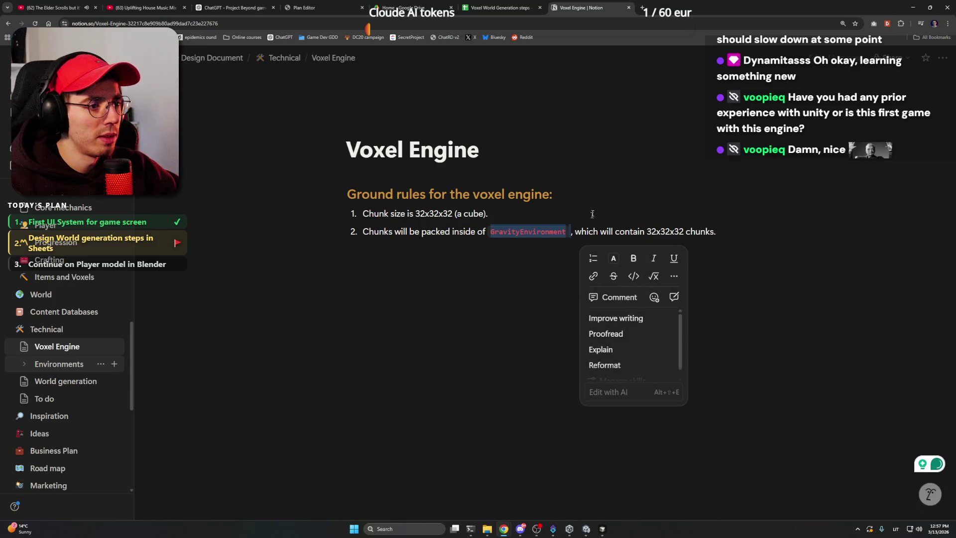
{"action": "left_click", "coordinate": [566, 230]}
{"action": "key", "text": "BackSpace"}
{"action": "key", "text": "BackSpace"}
{"action": "key", "text": "BackSpace"}
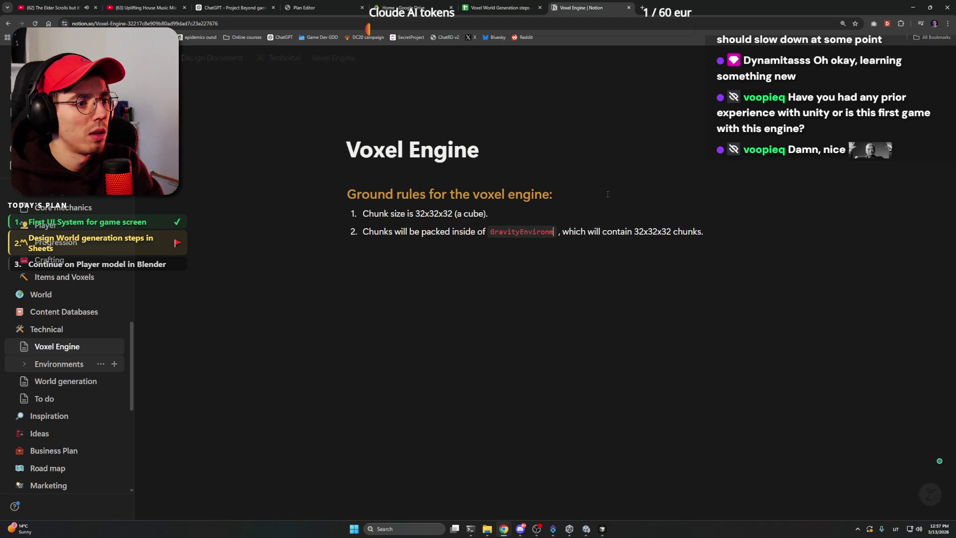
{"action": "key", "text": "BackSpace"}
{"action": "key", "text": "BackSpace"}
{"action": "key", "text": "BackSpace"}
{"action": "key", "text": "BackSpace"}
{"action": "key", "text": "BackSpace"}
{"action": "key", "text": "BackSpace"}
{"action": "key", "text": "BackSpace"}
{"action": "key", "text": "BackSpace"}
{"action": "key", "text": "BackSpace"}
{"action": "key", "text": "BackSpace"}
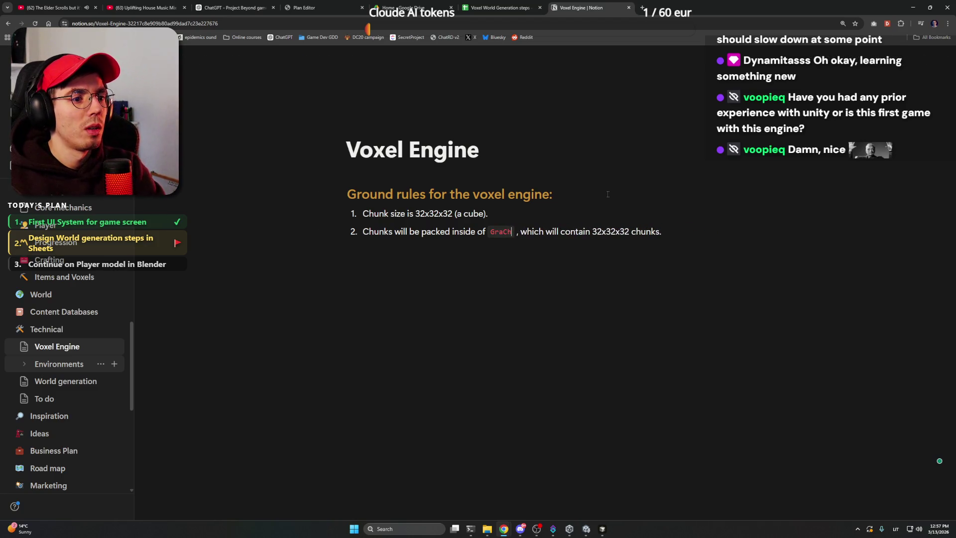
{"action": "type", "text": "ChunkRegion"}
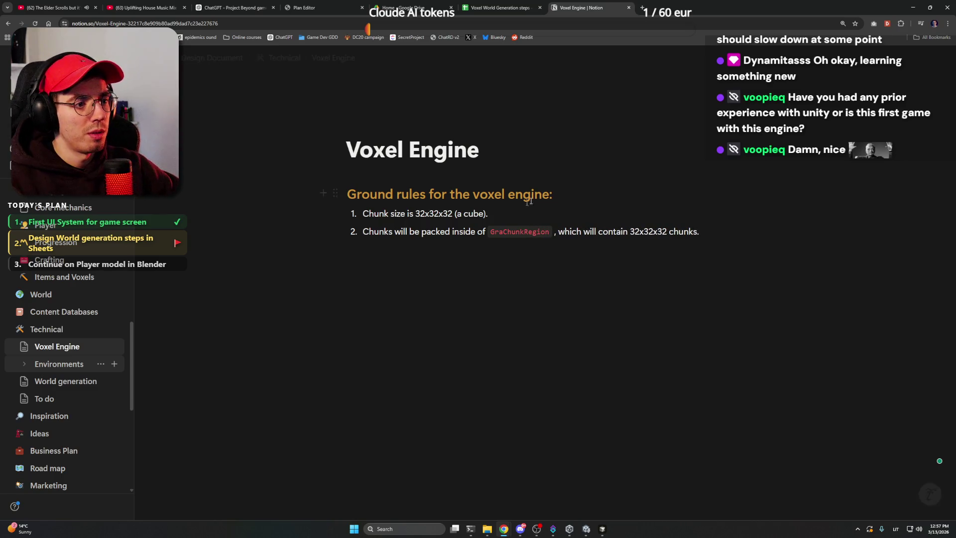
{"action": "key", "text": "BackSpace"}
{"action": "key", "text": "BackSpace"}
{"action": "key", "text": "BackSpace"}
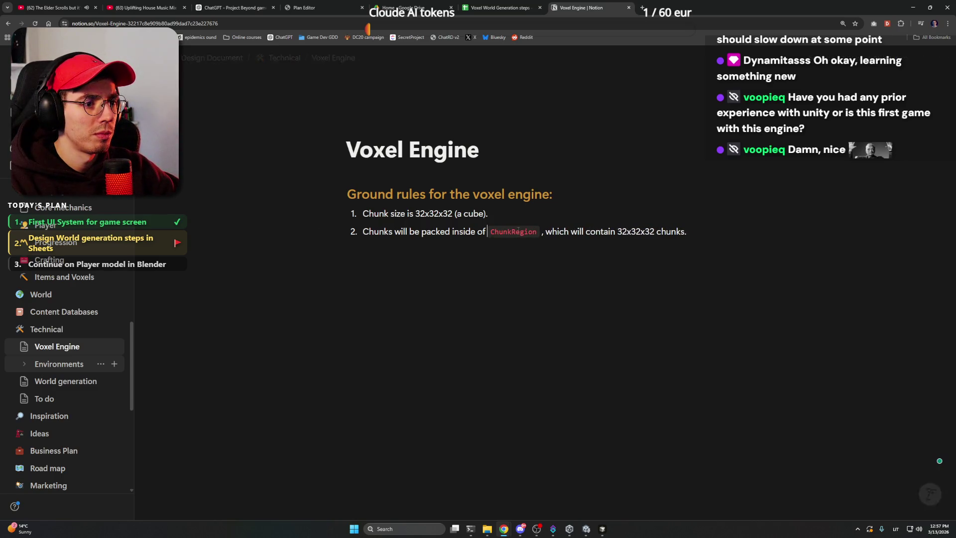
{"action": "double_click", "coordinate": [516, 233]}
{"action": "left_click", "coordinate": [524, 232]}
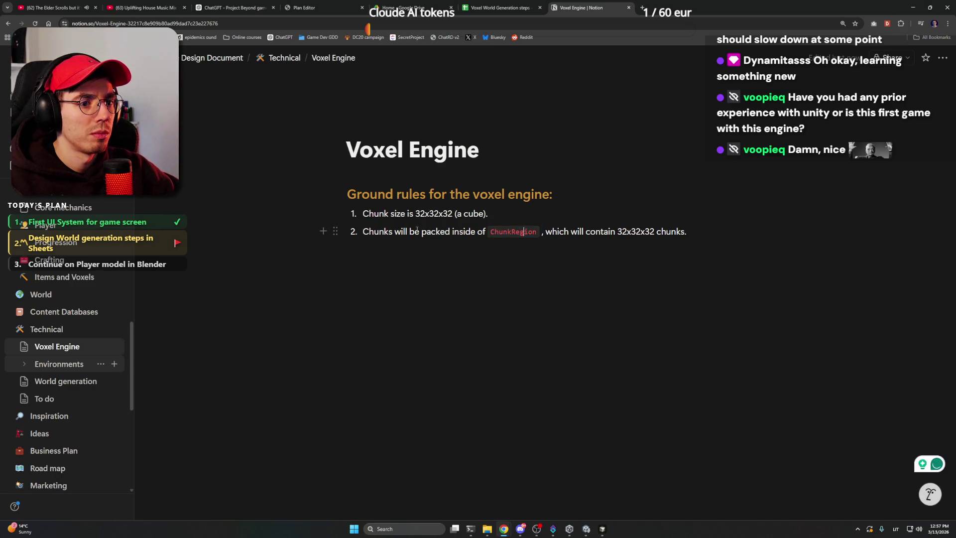
Format Chunk in rule 1 as inline code and move to the end of rule 1.
{"action": "double_click", "coordinate": [384, 213]}
{"action": "key", "text": "ctrl+e"}
{"action": "type", "text": "Region"}
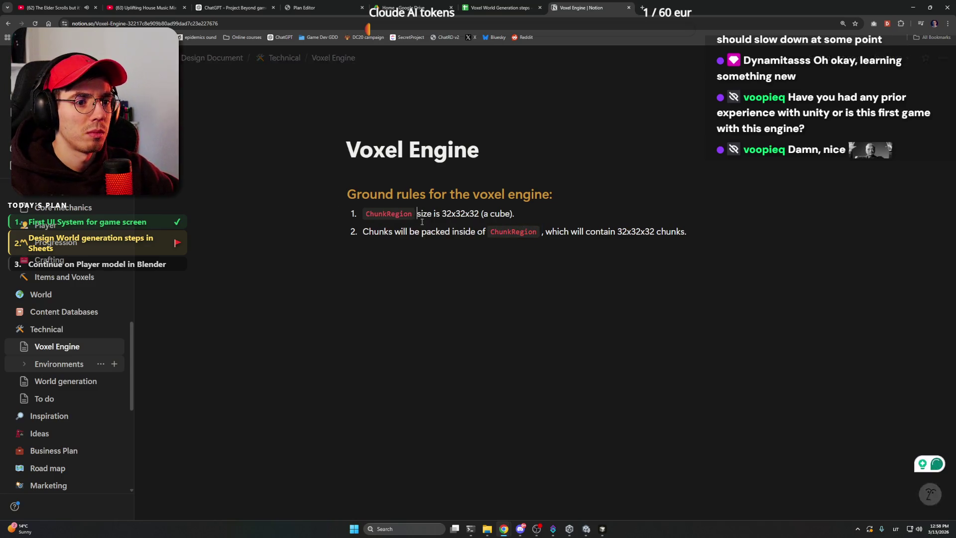
{"action": "key", "text": "BackSpace"}
{"action": "key", "text": "BackSpace"}
{"action": "key", "text": "BackSpace"}
{"action": "key", "text": "BackSpace"}
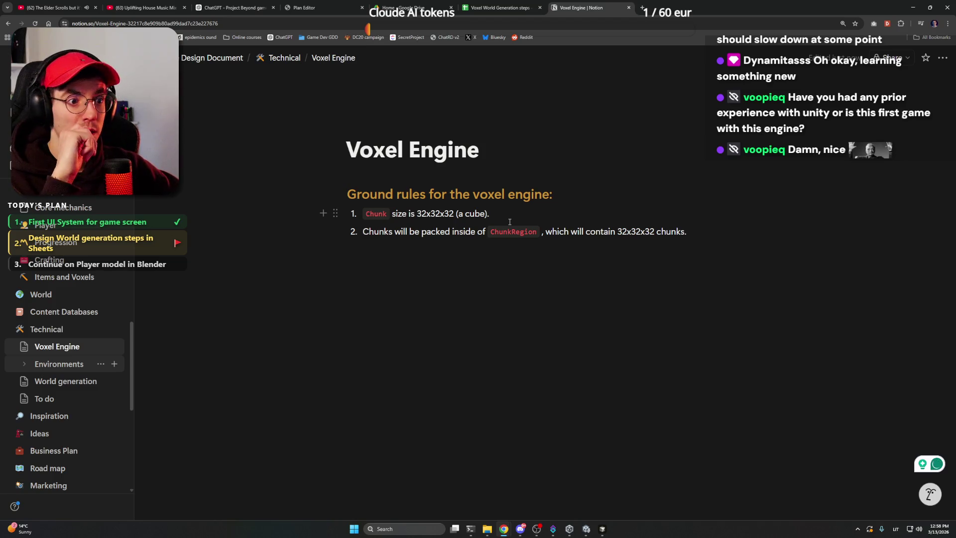
{"action": "left_click", "coordinate": [511, 220]}
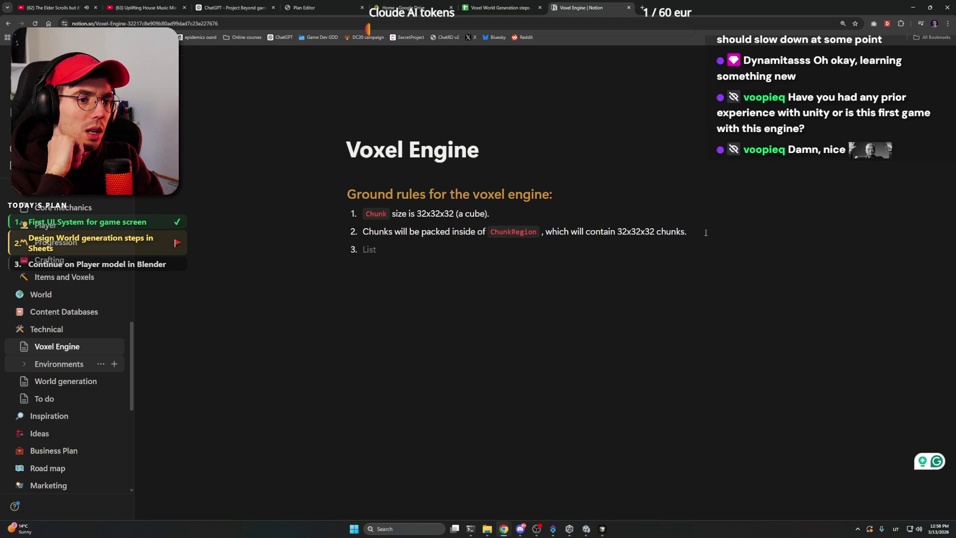
{"action": "type", "text": "hu"}
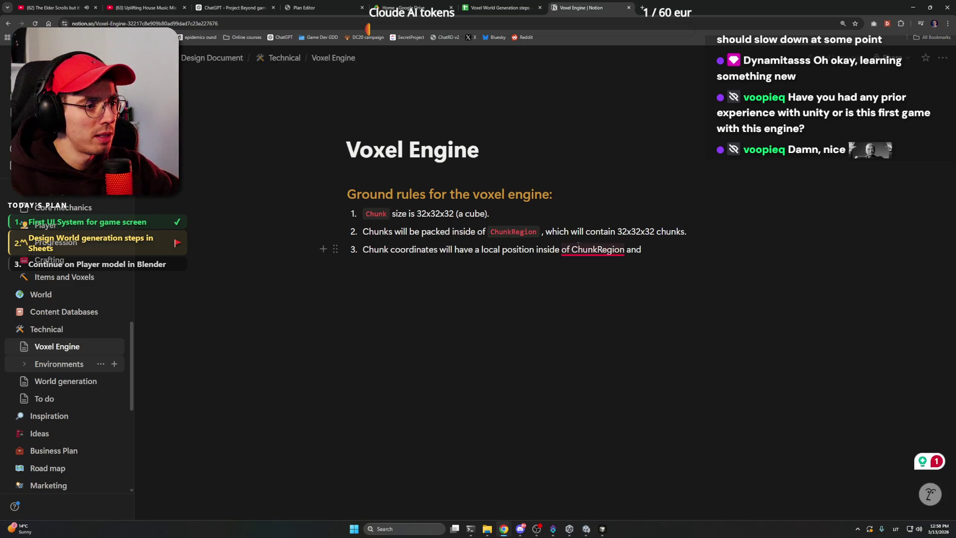
Write rule 3 'Chunk coordinates will have a local position inside the ChunkRegion and', accepting the 'the ChunkRegion' correction.
{"action": "left_click", "coordinate": [615, 280]}
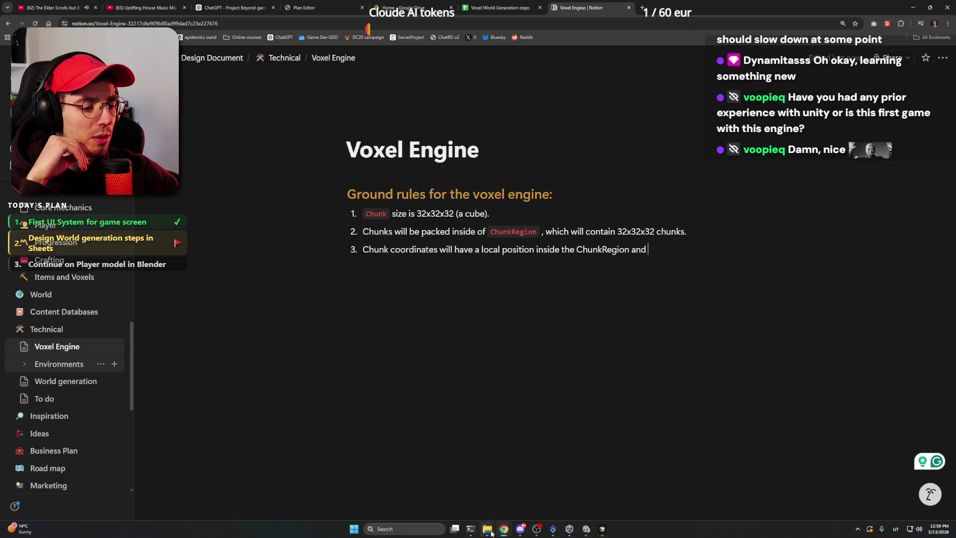
{"action": "mouse_move", "coordinate": [487, 529]}
{"action": "left_click", "coordinate": [489, 501]}
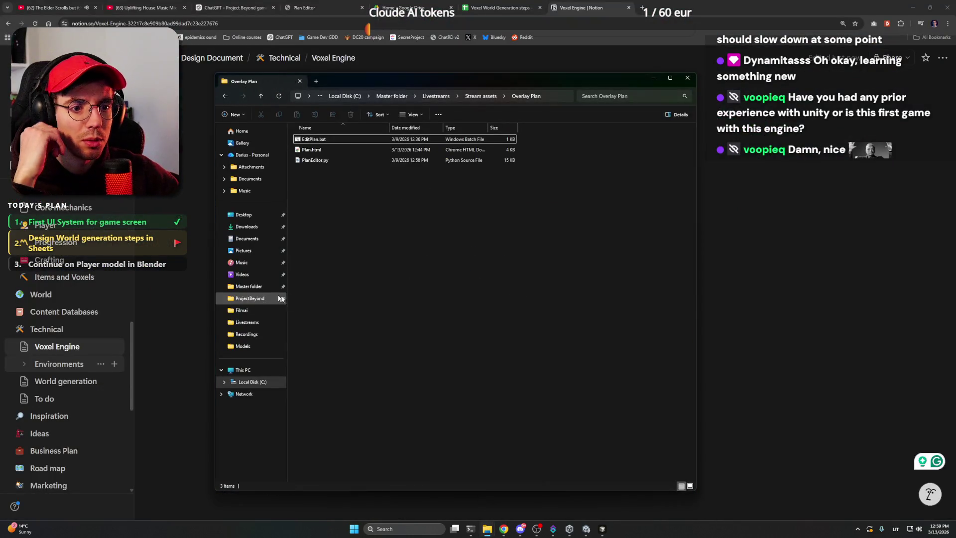
{"action": "left_click", "coordinate": [254, 274]}
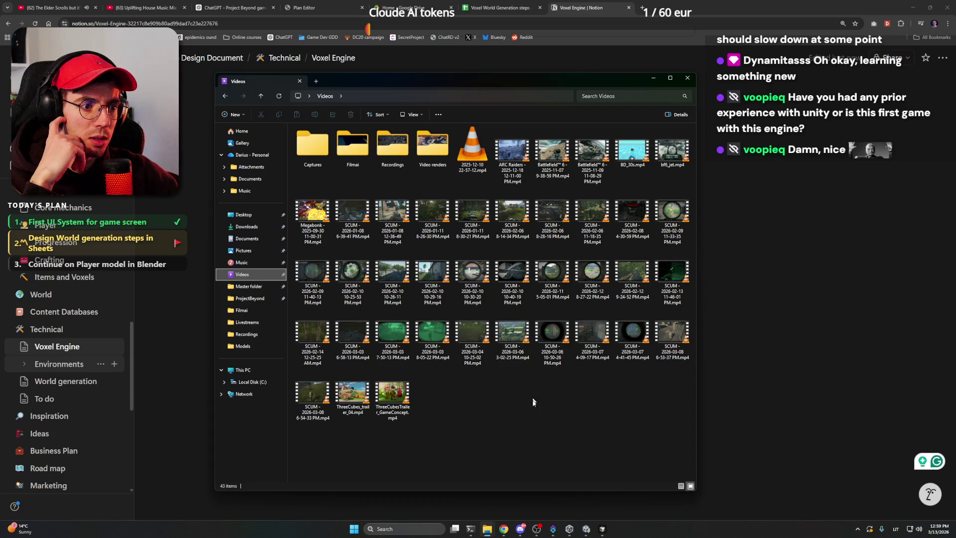
{"action": "double_click", "coordinate": [392, 146]}
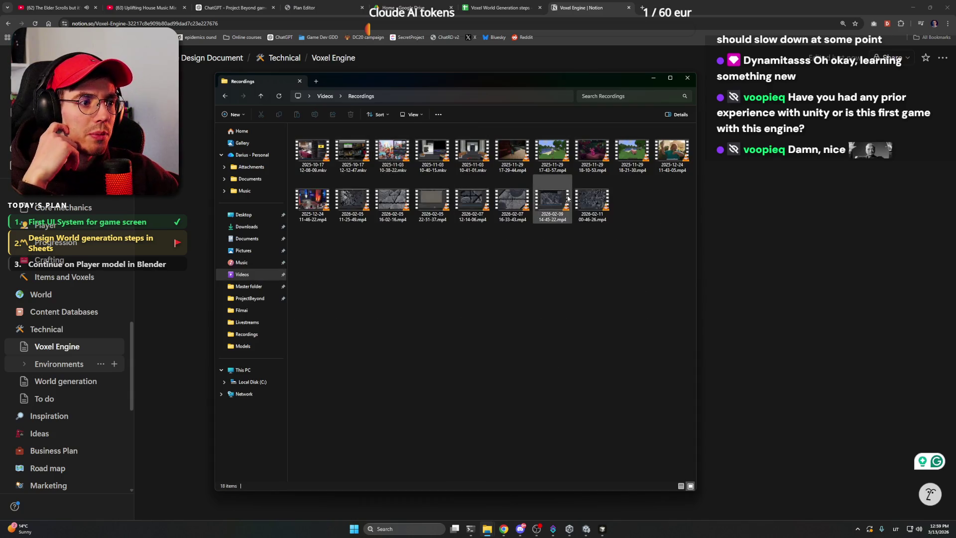
{"action": "left_click", "coordinate": [593, 186]}
{"action": "left_click", "coordinate": [655, 79]}
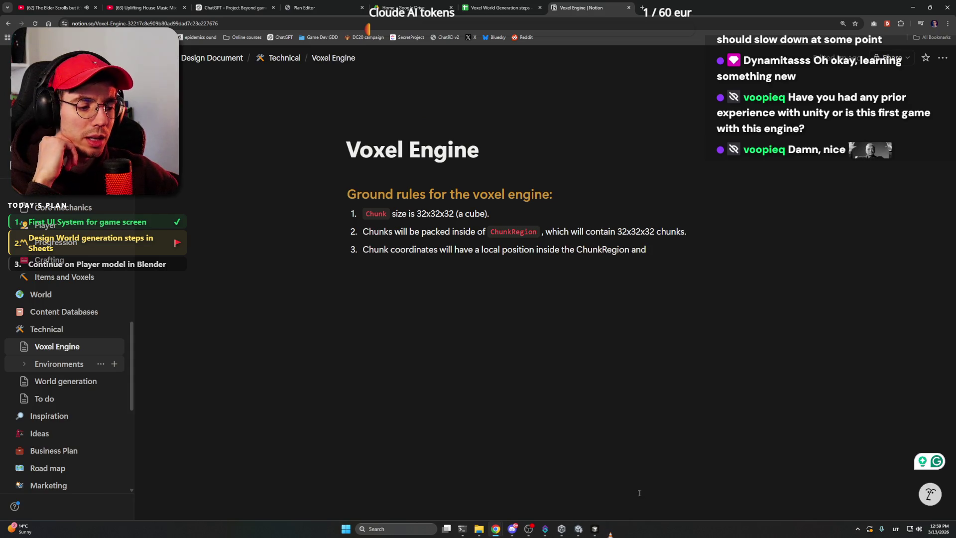
{"action": "left_click", "coordinate": [610, 529]}
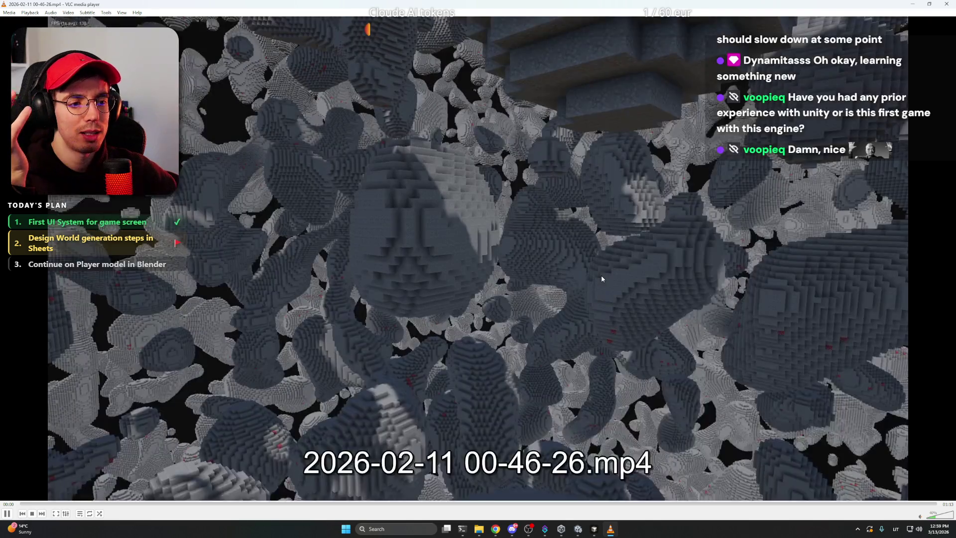
Play the voxel asteroid-field recording fullscreen, then return to the Chrome search results.
{"action": "double_click", "coordinate": [602, 279]}
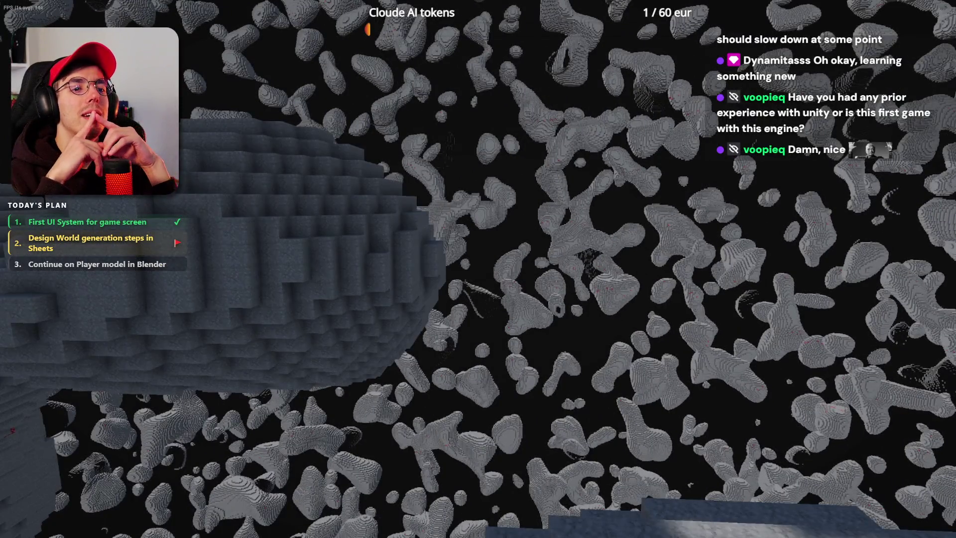
{"action": "key", "text": "alt+Tab"}
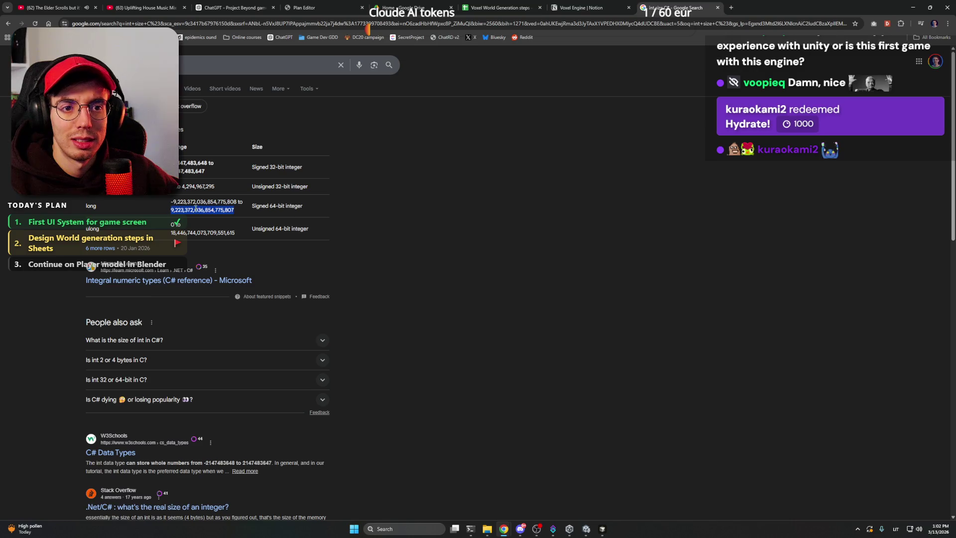
Select the 64-bit maximum 9,223,372,036,854,775,807 and switch to the Voxel World Generation steps sheet.
{"action": "left_click_drag", "start_coordinate": [235, 212], "coordinate": [172, 210]}
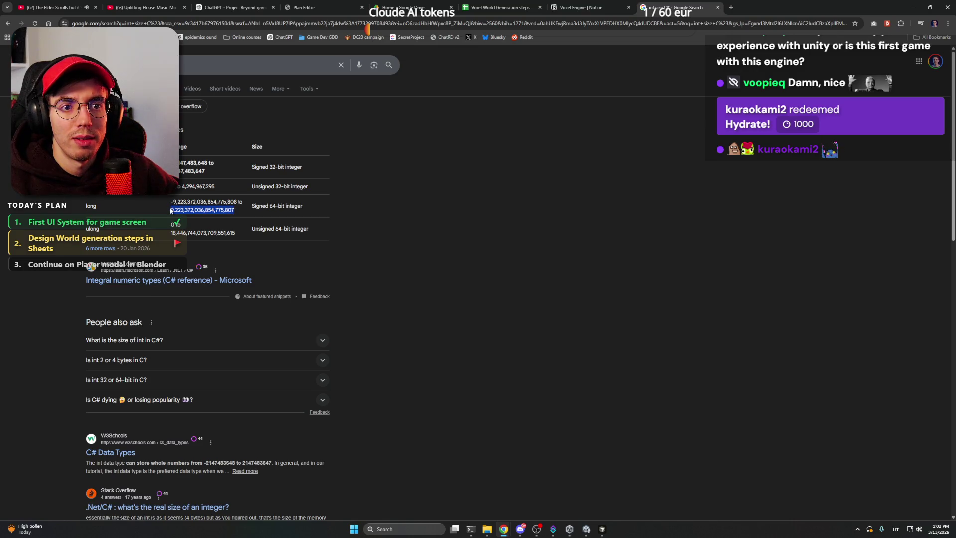
{"action": "left_click", "coordinate": [210, 209]}
{"action": "left_click_drag", "start_coordinate": [236, 213], "coordinate": [169, 211]}
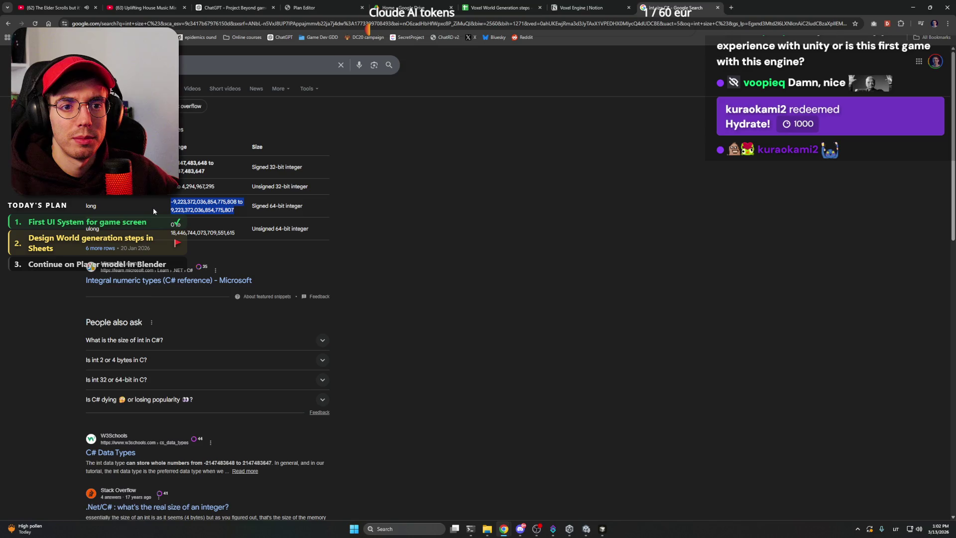
{"action": "left_click", "coordinate": [509, 8]}
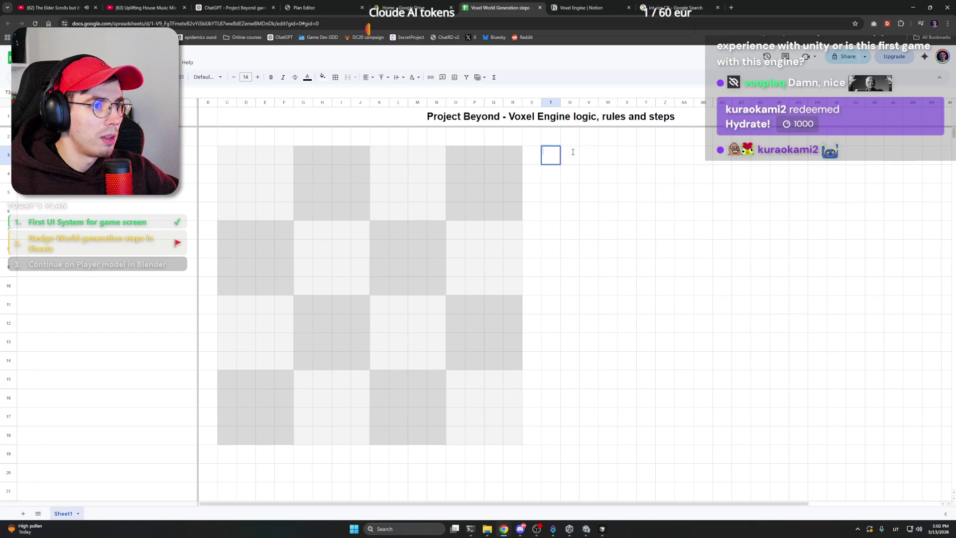
Paste the 64-bit maximum into T3 and merge T3:Z3 and T4:Z4 so it shows in full.
{"action": "type", "text": "9,223"}
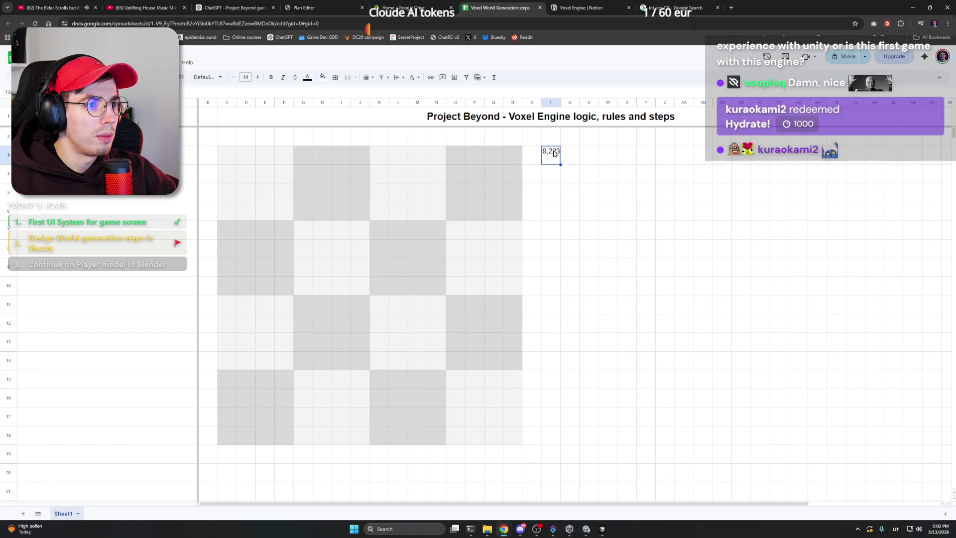
{"action": "left_click_drag", "start_coordinate": [556, 155], "coordinate": [669, 158]}
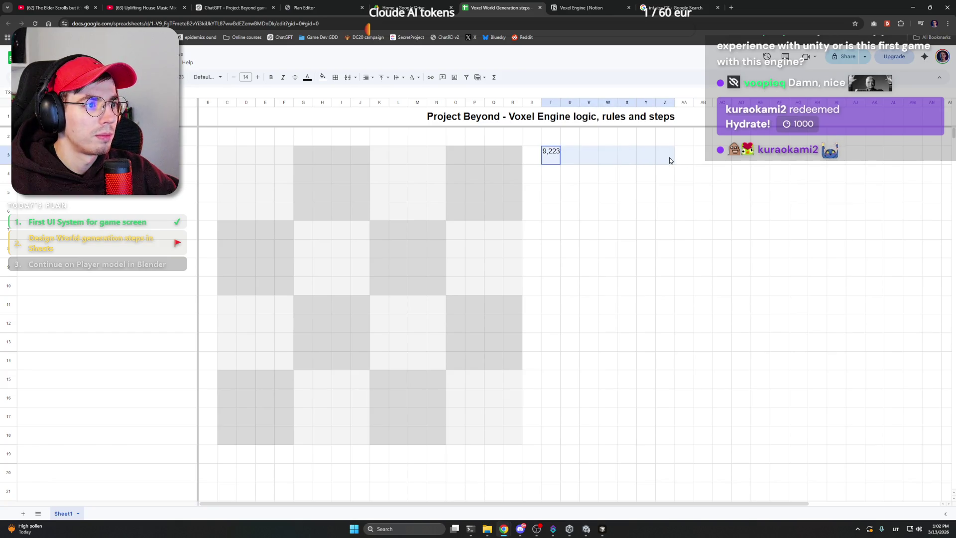
{"action": "left_click", "coordinate": [348, 77]}
{"action": "left_click_drag", "start_coordinate": [666, 175], "coordinate": [552, 175]}
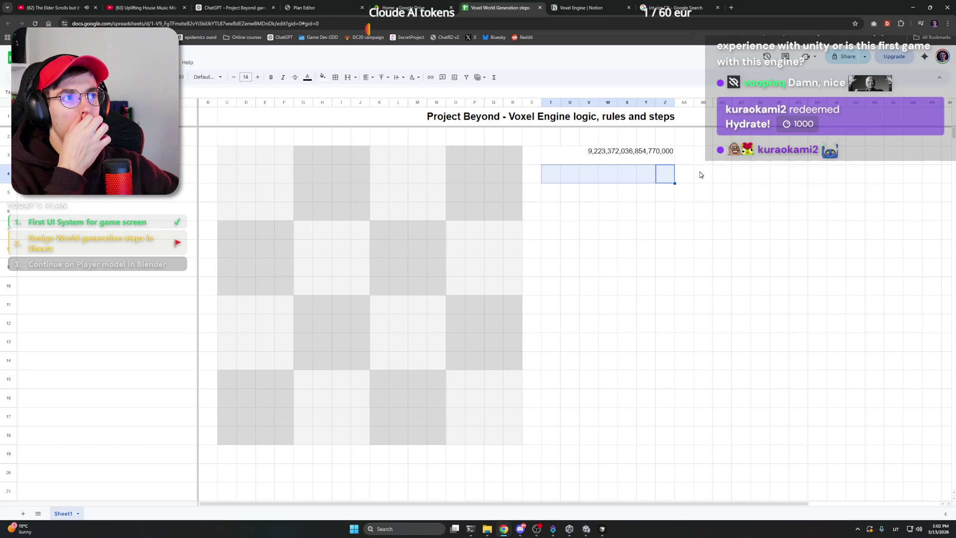
{"action": "left_click_drag", "start_coordinate": [665, 175], "coordinate": [546, 175]}
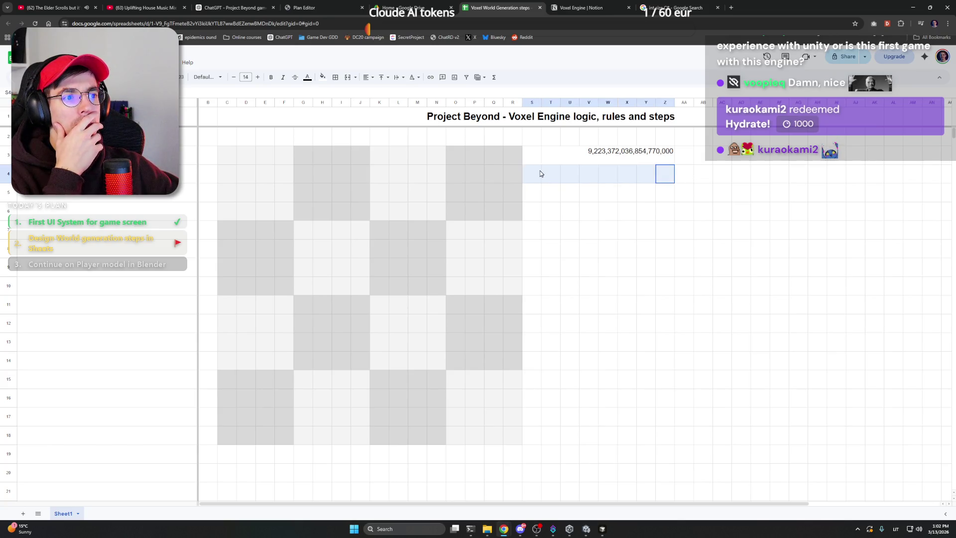
{"action": "left_click", "coordinate": [347, 77]}
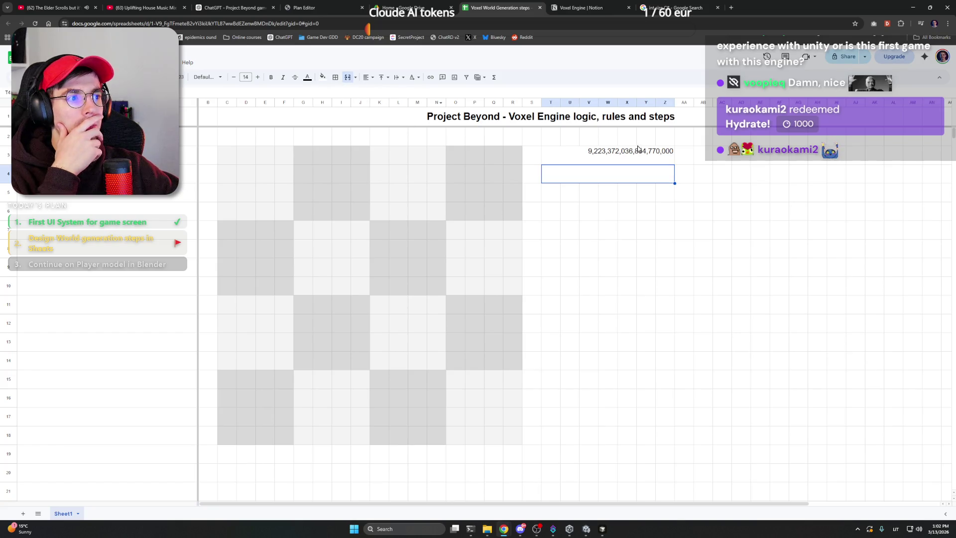
Label the row 3 number 'ulong' and copy the number and label into row 4.
{"action": "left_click", "coordinate": [635, 153]}
{"action": "left_click", "coordinate": [684, 154]}
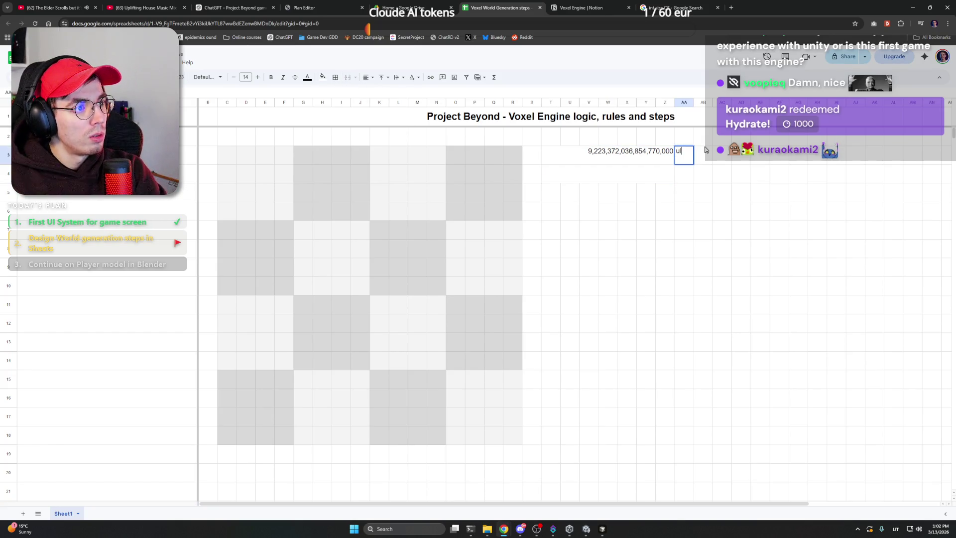
{"action": "type", "text": "ulong"}
{"action": "key", "text": "Return"}
{"action": "key", "text": "Up"}
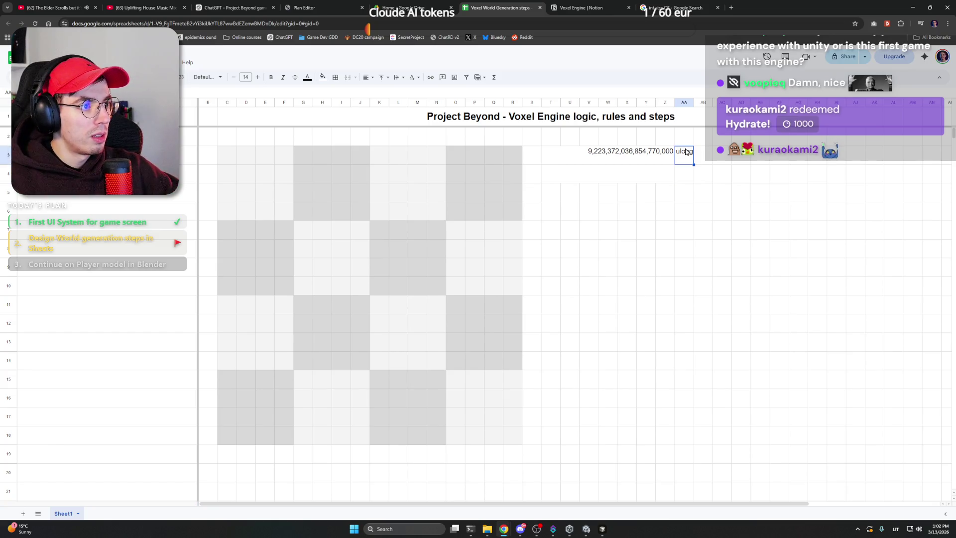
{"action": "key", "text": "shift+Right"}
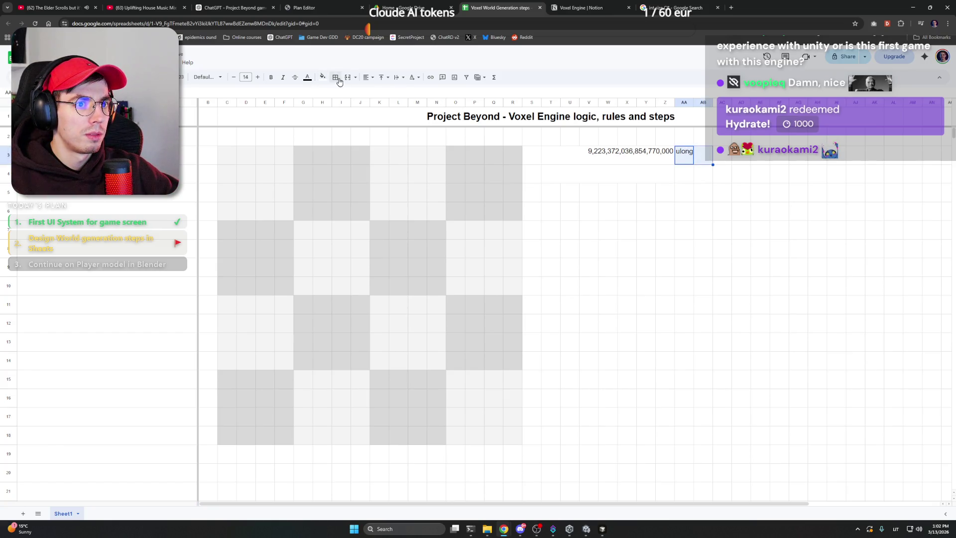
{"action": "left_click", "coordinate": [780, 212]}
{"action": "left_click_drag", "start_coordinate": [695, 154], "coordinate": [665, 154]}
{"action": "key", "text": "ctrl+c"}
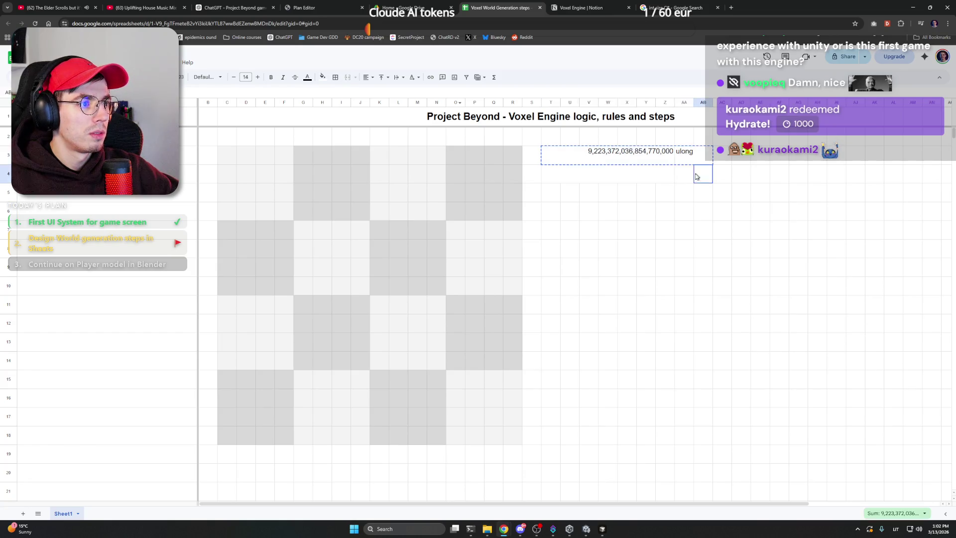
{"action": "key", "text": "Down"}
{"action": "key", "text": "ctrl+v"}
Clear the copied 'ulong' label from AA4.
{"action": "left_click", "coordinate": [678, 177]}
{"action": "double_click", "coordinate": [701, 173]}
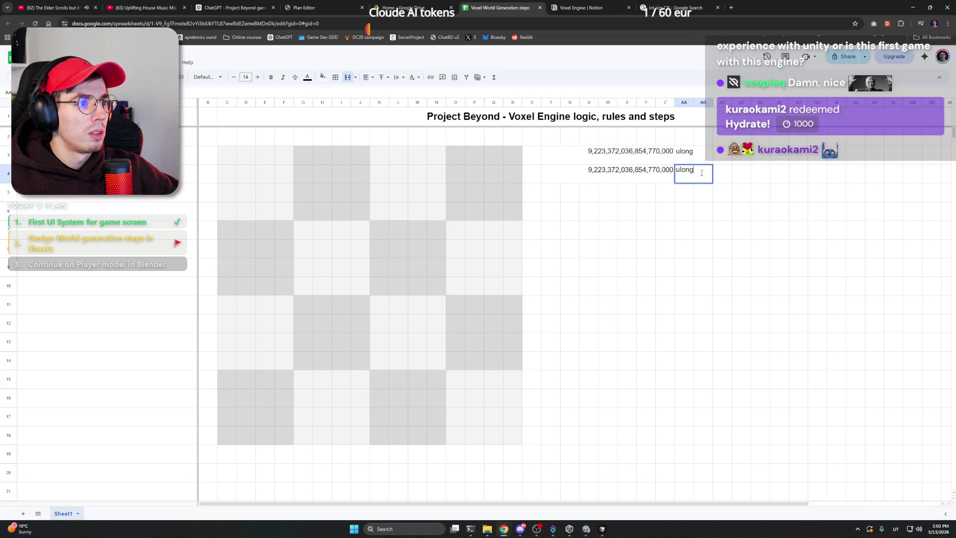
{"action": "left_click_drag", "start_coordinate": [703, 172], "coordinate": [668, 174]}
{"action": "type", "text": "Chunk "}
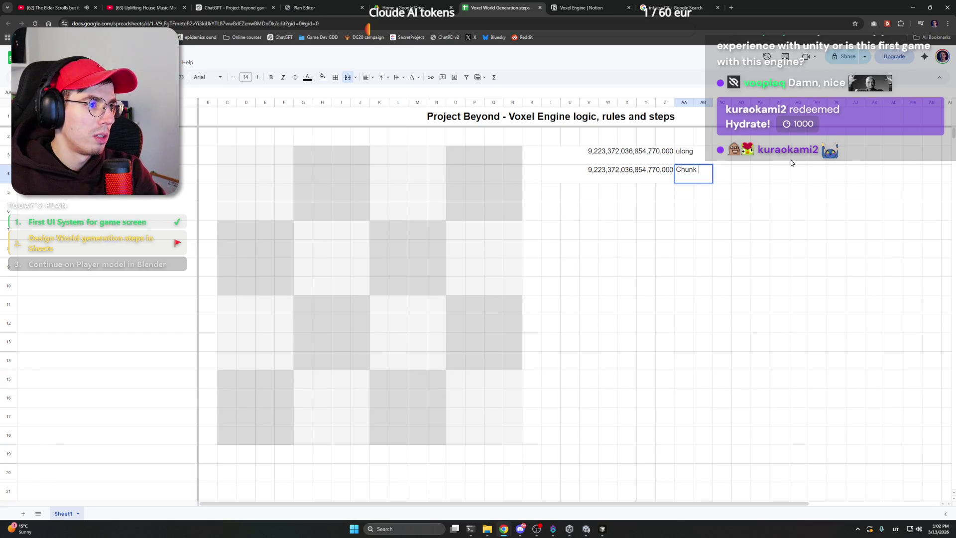
{"action": "type", "text": "region"}
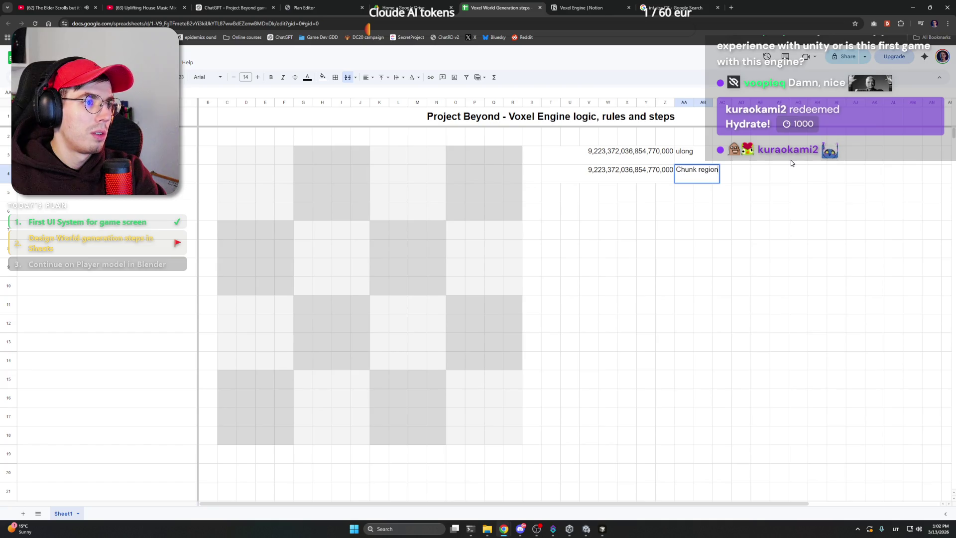
{"action": "key", "text": "BackSpace"}
{"action": "key", "text": "BackSpace"}
{"action": "key", "text": "BackSpace"}
{"action": "key", "text": "BackSpace"}
{"action": "key", "text": "BackSpace"}
{"action": "key", "text": "BackSpace"}
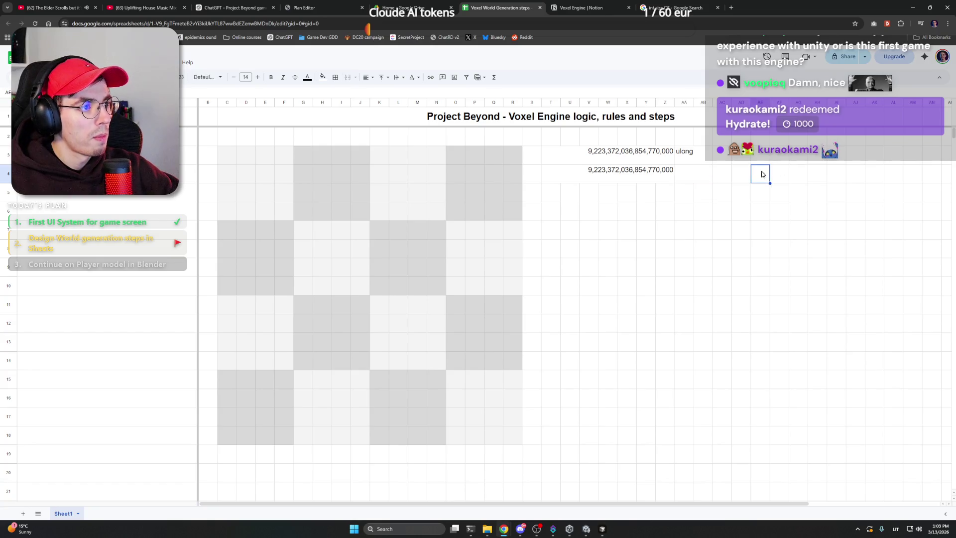
Replace the row 4 number with the formula =T3*32*32, giving 9,444,732,965,739,280,000,000.
{"action": "left_click", "coordinate": [643, 171]}
{"action": "double_click", "coordinate": [643, 171]}
{"action": "key", "text": "ctrl+a"}
{"action": "key", "text": "BackSpace"}
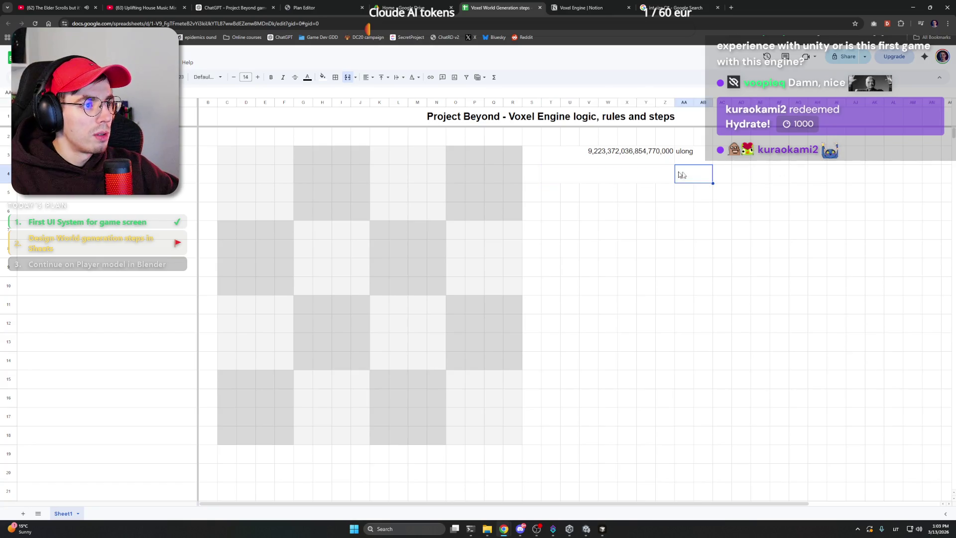
{"action": "key", "text": "Return"}
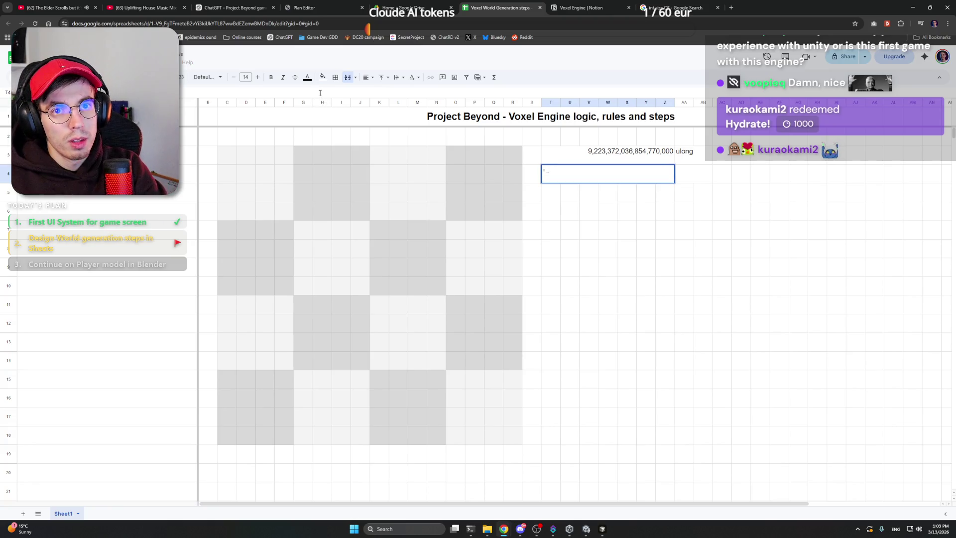
{"action": "type", "text": "'"}
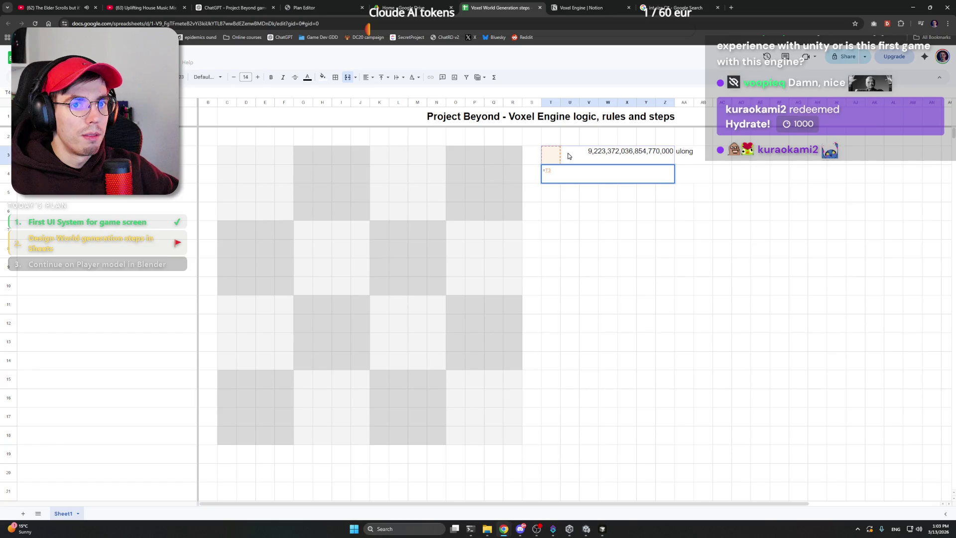
{"action": "type", "text": "T3*"}
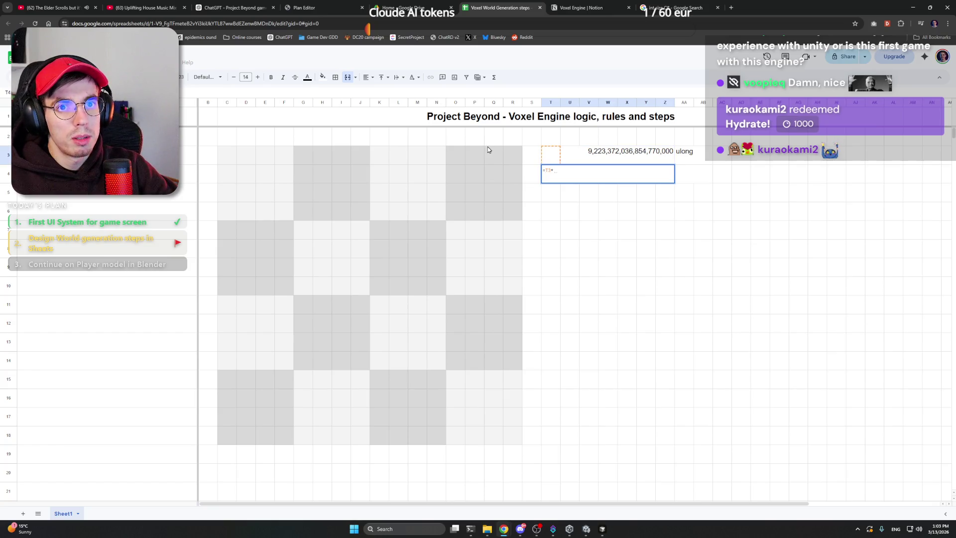
{"action": "type", "text": "32*32"}
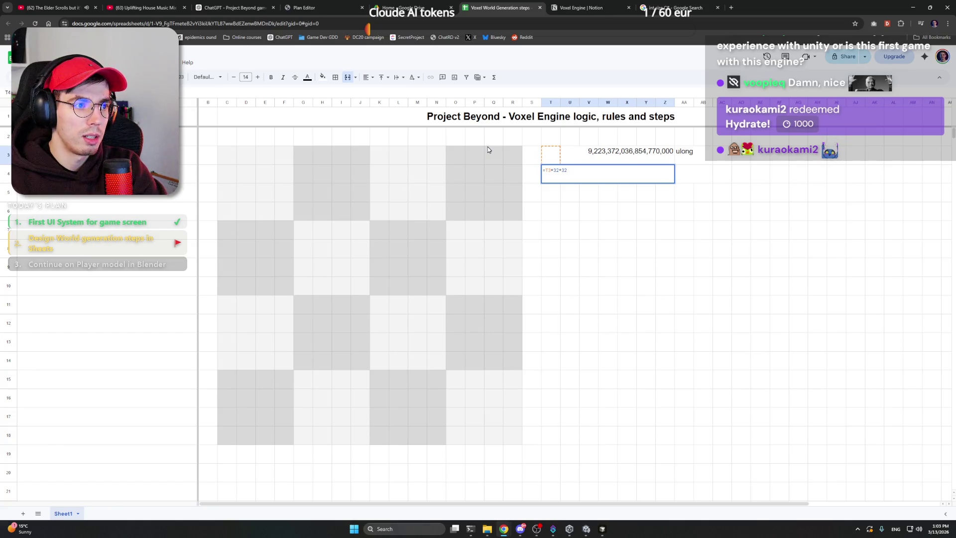
{"action": "key", "text": "Return"}
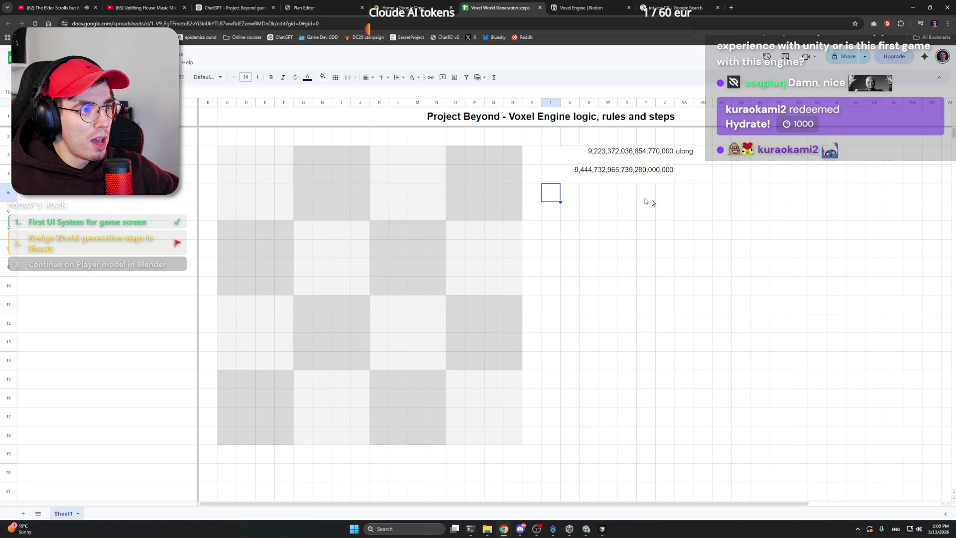
Review the new row 4 result, then switch to the Voxel Engine notes in Notion.
{"action": "left_click", "coordinate": [654, 179]}
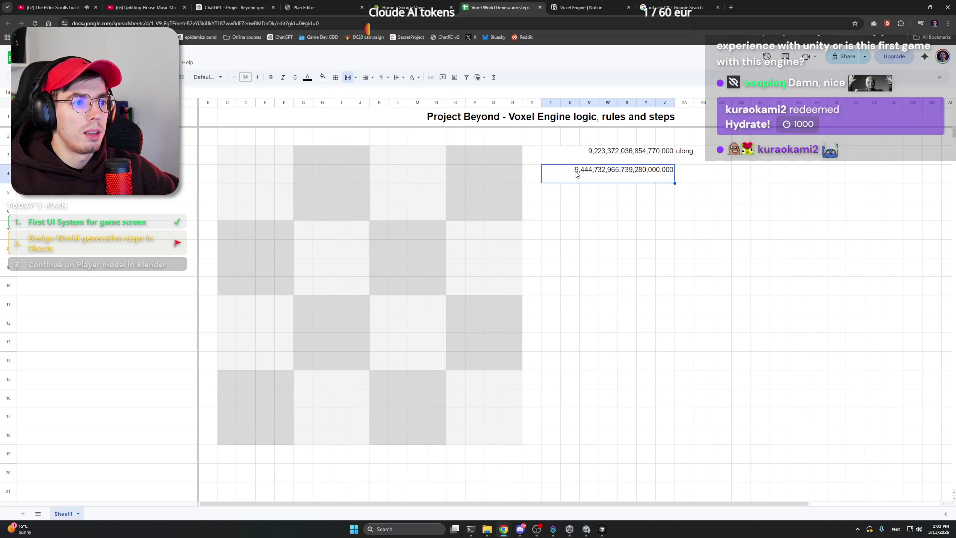
{"action": "key", "text": "Right"}
{"action": "key", "text": "Left"}
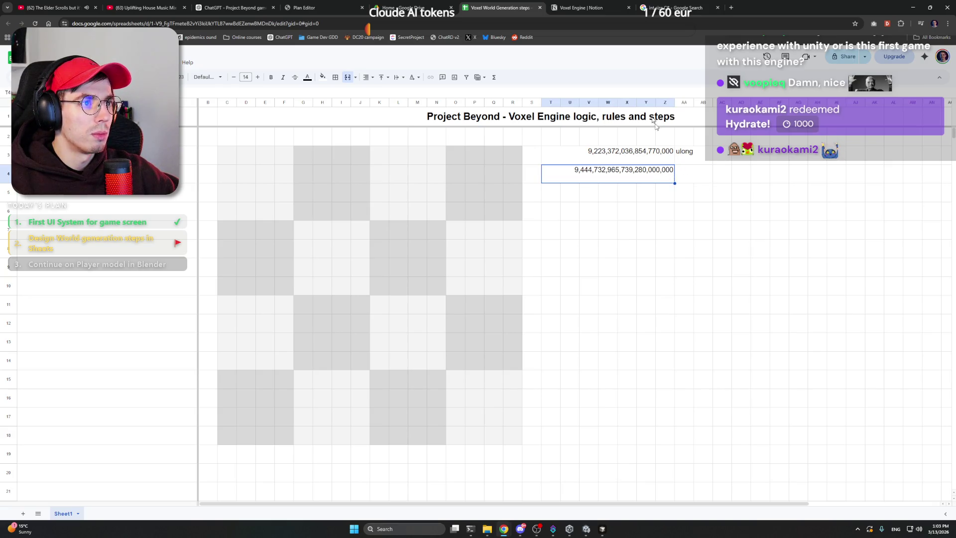
{"action": "left_click", "coordinate": [582, 8]}
Read the Voxel Engine ground-rules page in Notion and return to the voxel engine spreadsheet.
{"action": "left_click", "coordinate": [676, 8]}
{"action": "left_click", "coordinate": [611, 6]}
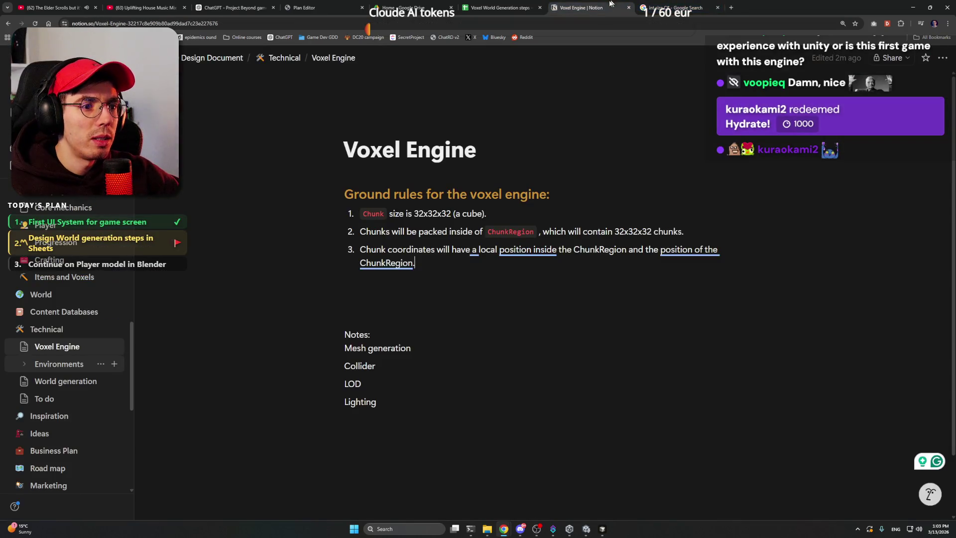
{"action": "left_click", "coordinate": [501, 7]}
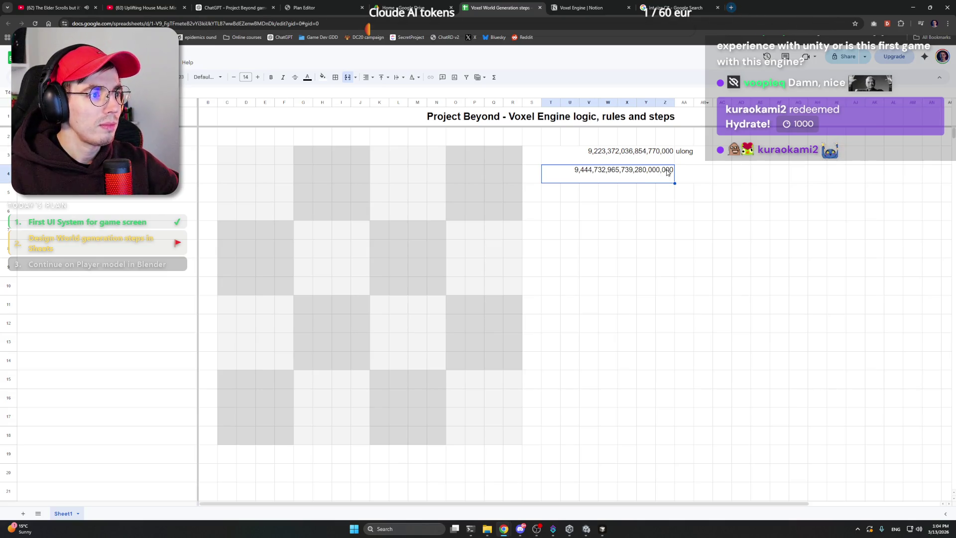
Search 'How far is a lightyear', copy Wikipedia's exact kilometre figure, and return to the spreadsheet.
{"action": "left_click", "coordinate": [730, 7]}
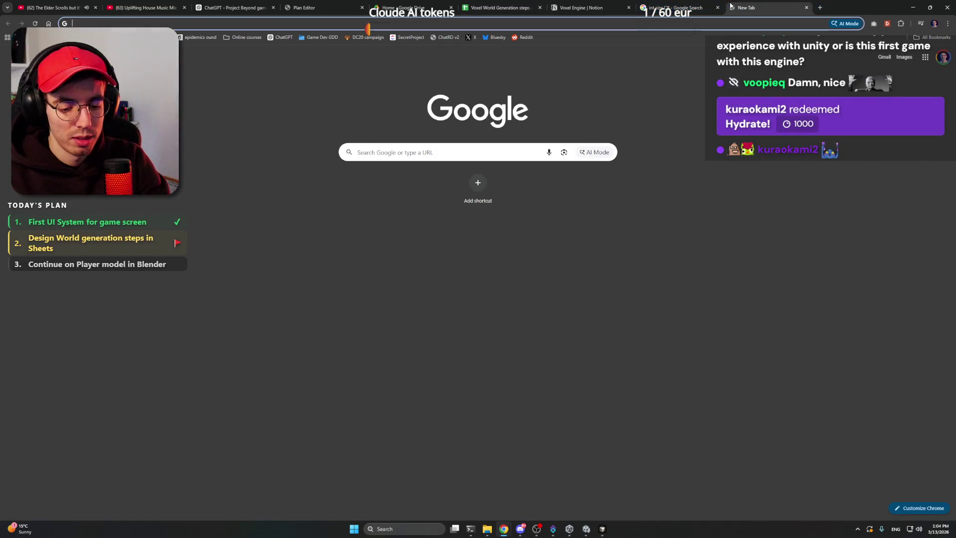
{"action": "type", "text": "How far is a l"}
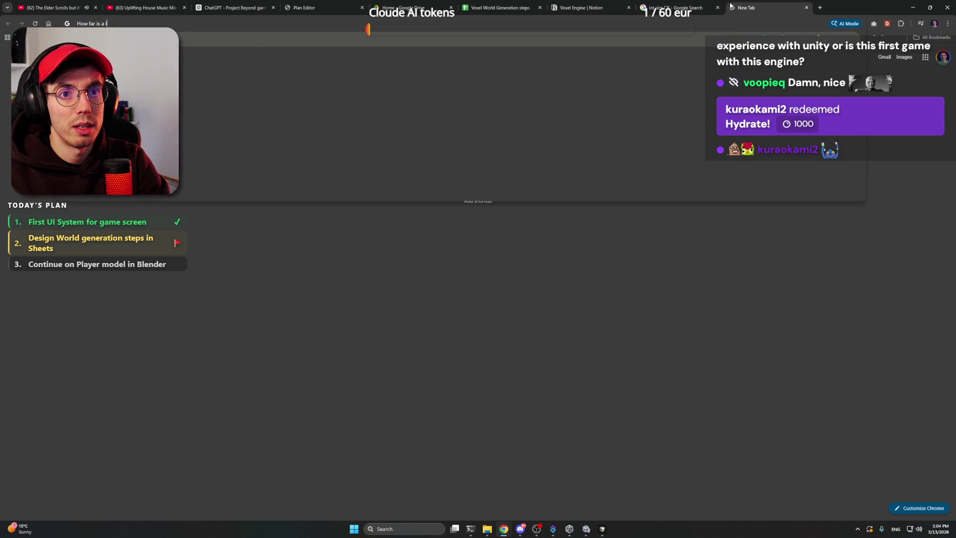
{"action": "type", "text": "ar"}
{"action": "key", "text": "Return"}
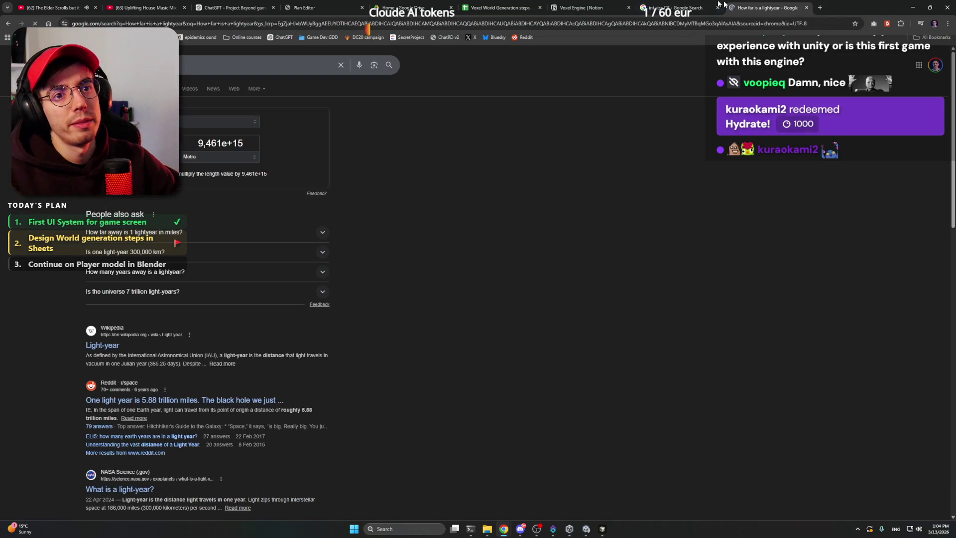
{"action": "left_click", "coordinate": [108, 346]}
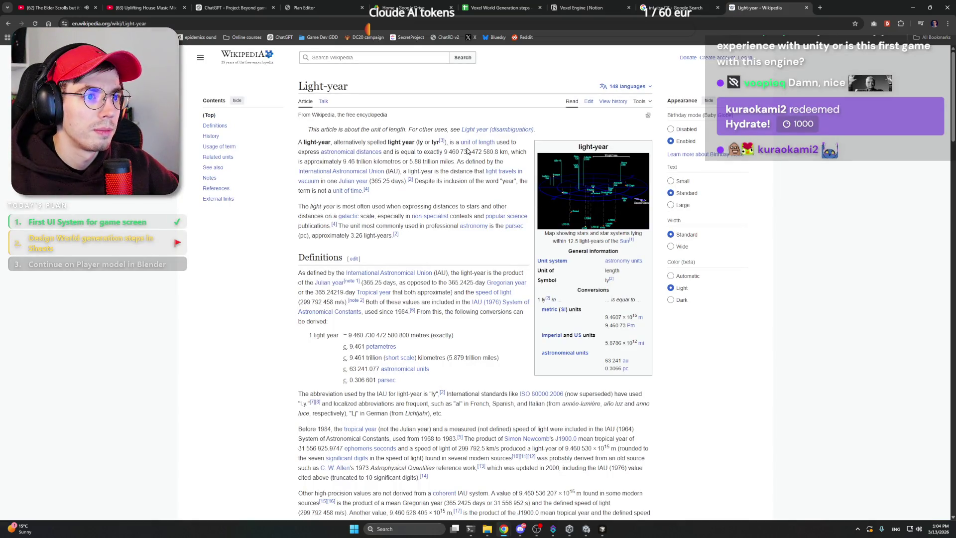
{"action": "left_click_drag", "start_coordinate": [446, 151], "coordinate": [498, 151]}
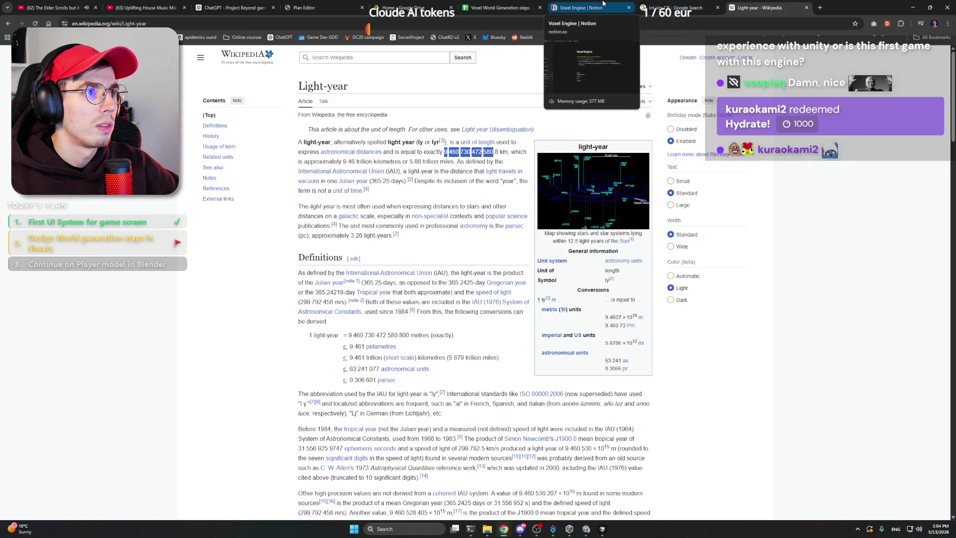
{"action": "key", "text": "ctrl+6"}
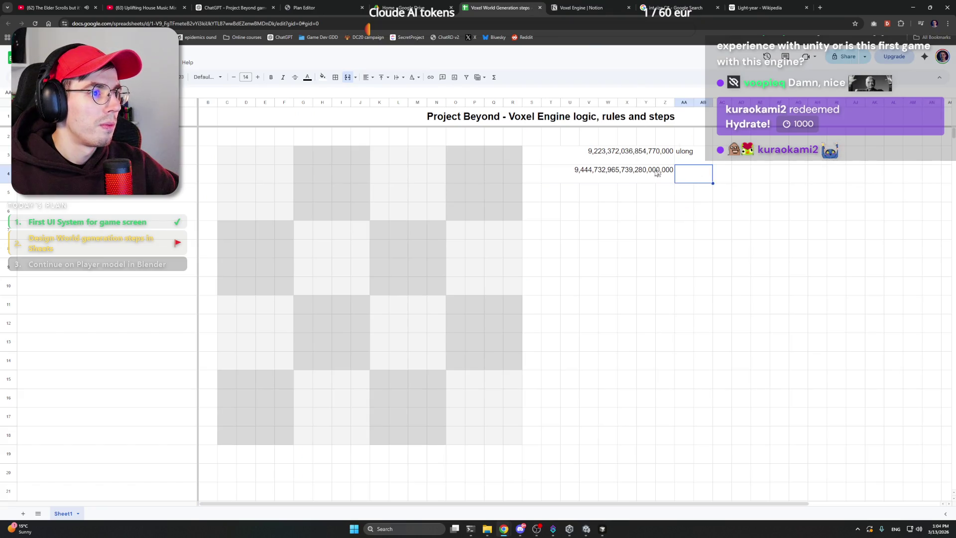
Paste the light-year figure into a merged cell T5:Z5 below row 4.
{"action": "left_click_drag", "start_coordinate": [559, 193], "coordinate": [666, 194]}
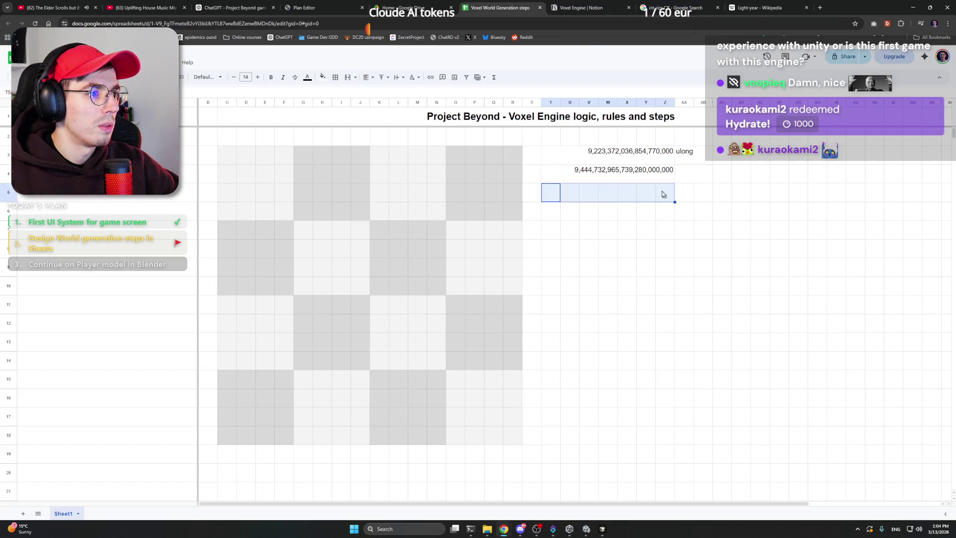
{"action": "left_click", "coordinate": [347, 76]}
{"action": "type", "text": "94607"}
{"action": "left_click_drag", "start_coordinate": [552, 194], "coordinate": [674, 196]}
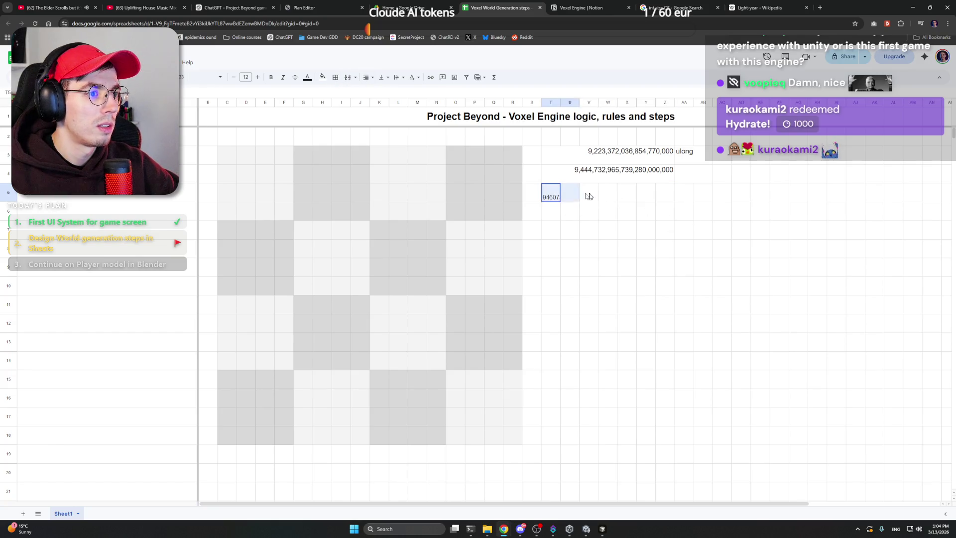
{"action": "left_click", "coordinate": [346, 78]}
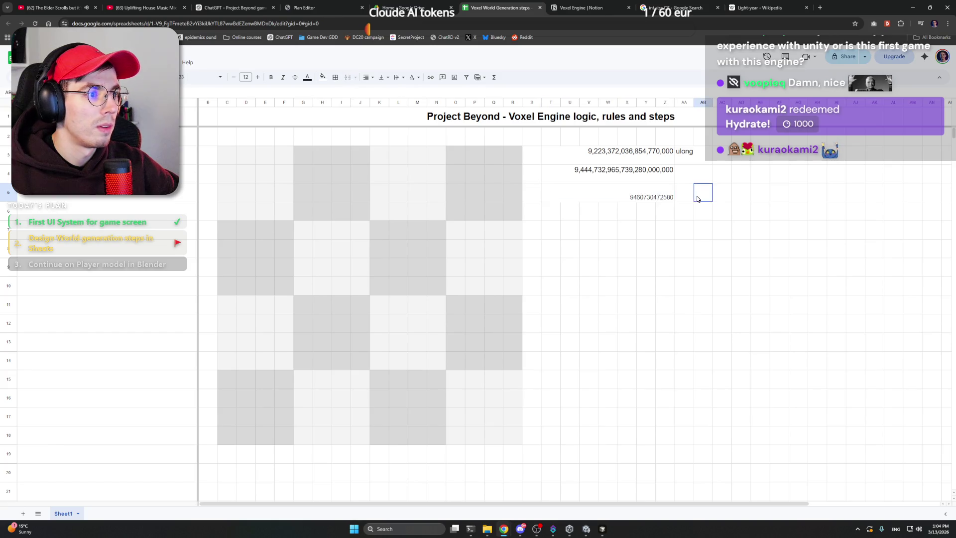
{"action": "left_click", "coordinate": [633, 178]}
{"action": "left_click", "coordinate": [633, 193]}
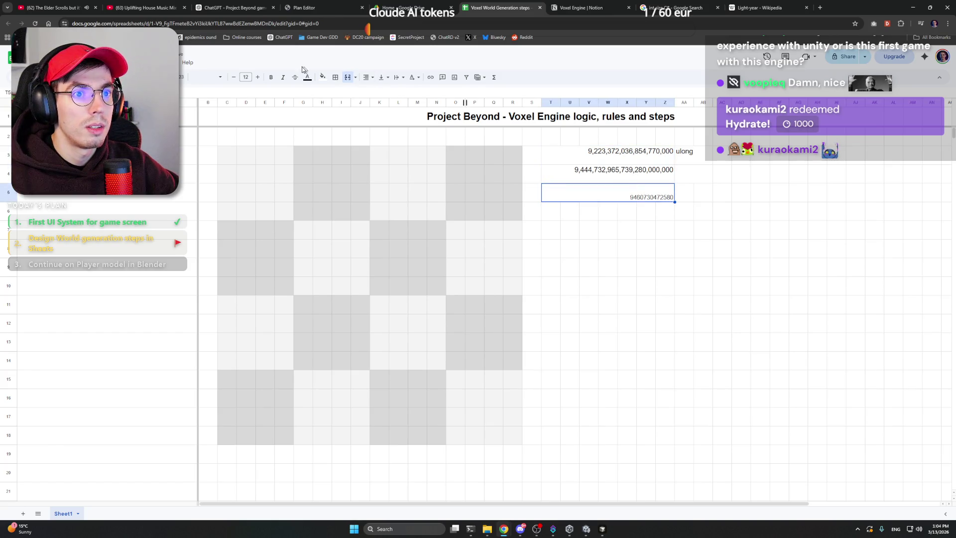
{"action": "left_click", "coordinate": [257, 77]}
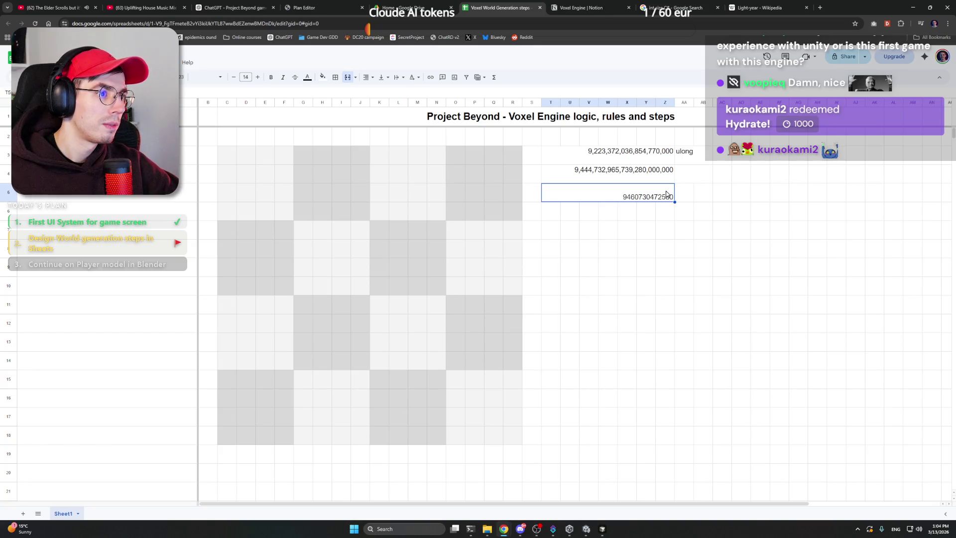
{"action": "double_click", "coordinate": [672, 193]}
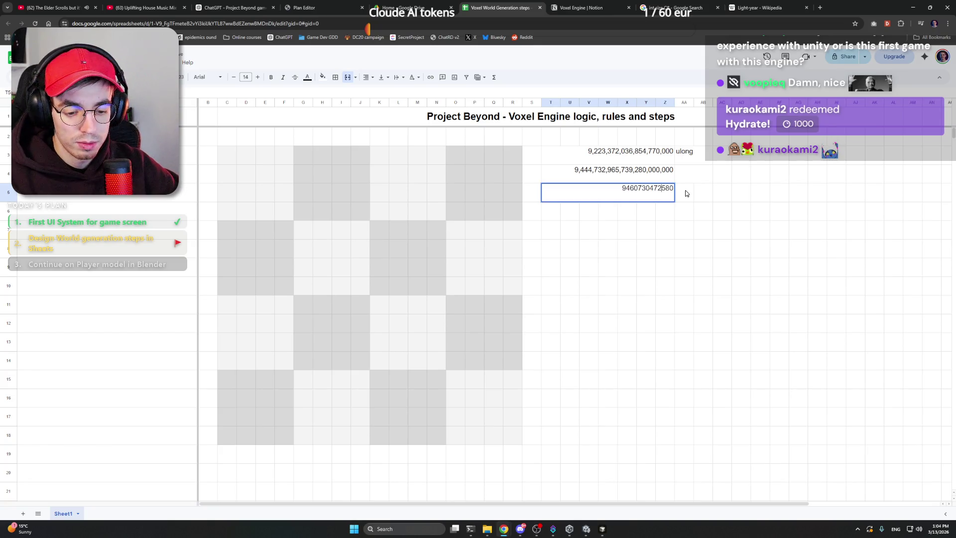
Compare the ulong limit, maximum distance and light-year values by stepping through the three cells.
{"action": "left_click", "coordinate": [639, 151]}
{"action": "left_click", "coordinate": [643, 172]}
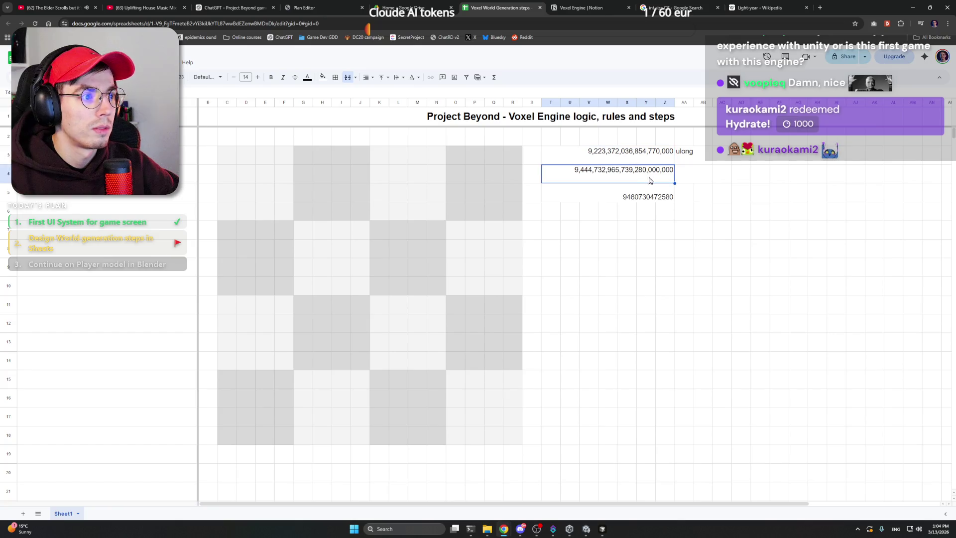
{"action": "left_click", "coordinate": [650, 198]}
{"action": "left_click", "coordinate": [655, 174]}
{"action": "left_click", "coordinate": [652, 158]}
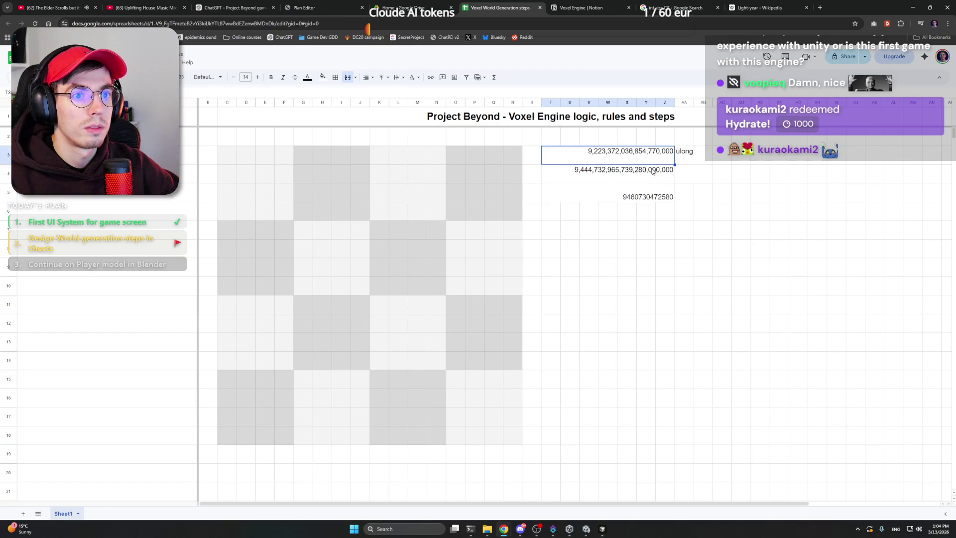
{"action": "left_click", "coordinate": [647, 187]}
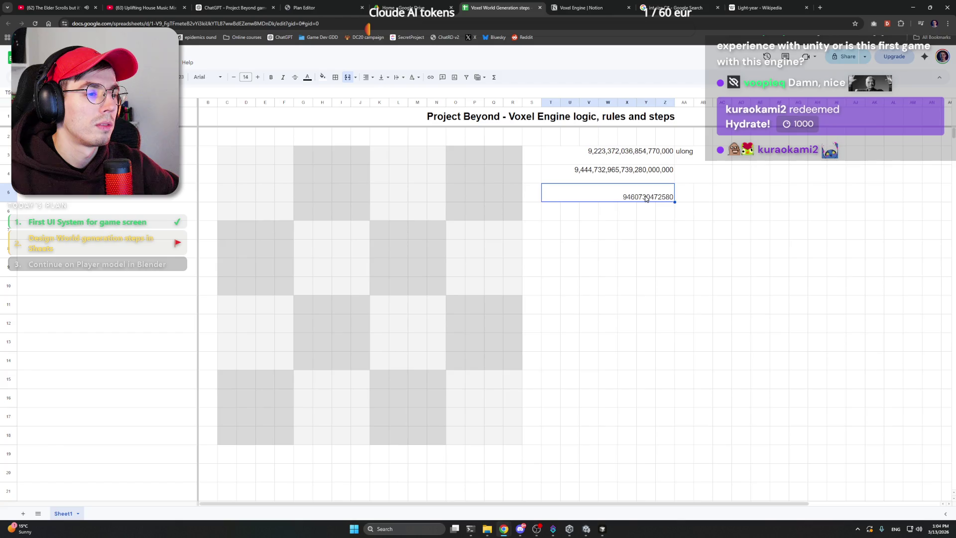
{"action": "left_click", "coordinate": [649, 159]}
{"action": "left_click", "coordinate": [649, 175]}
{"action": "left_click", "coordinate": [647, 196]}
{"action": "left_click", "coordinate": [594, 6]}
{"action": "key", "text": "ctrl+shift+Tab"}
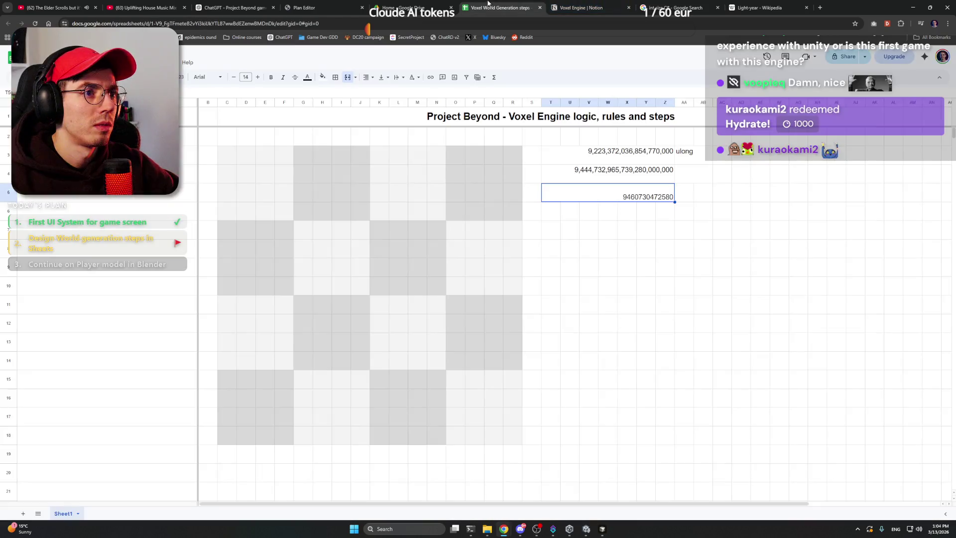
{"action": "left_click", "coordinate": [639, 179]}
{"action": "left_click", "coordinate": [636, 159]}
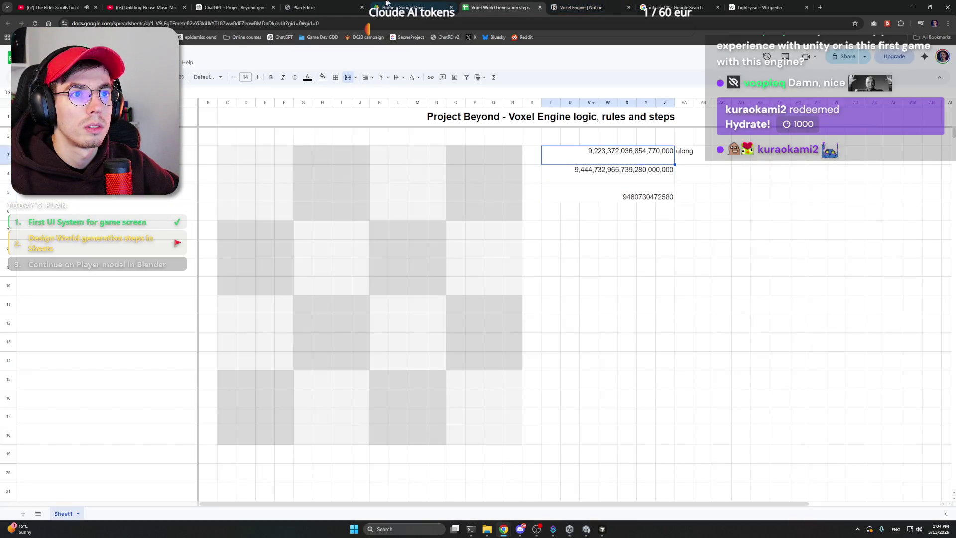
{"action": "left_click", "coordinate": [669, 198]}
Format all three number cells as Number with comma separators and two decimals.
{"action": "left_click_drag", "start_coordinate": [642, 155], "coordinate": [641, 188]}
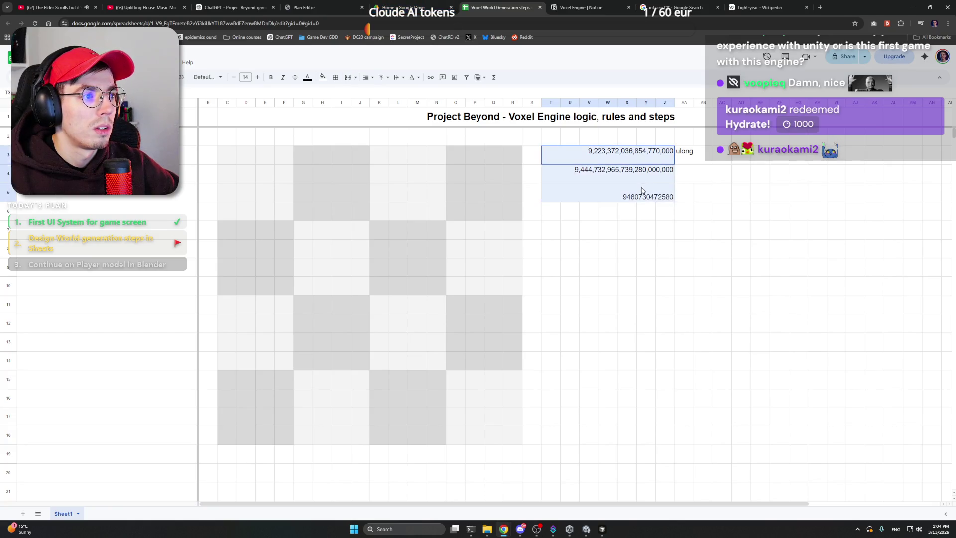
{"action": "left_click", "coordinate": [101, 62]}
{"action": "mouse_move", "coordinate": [135, 93]}
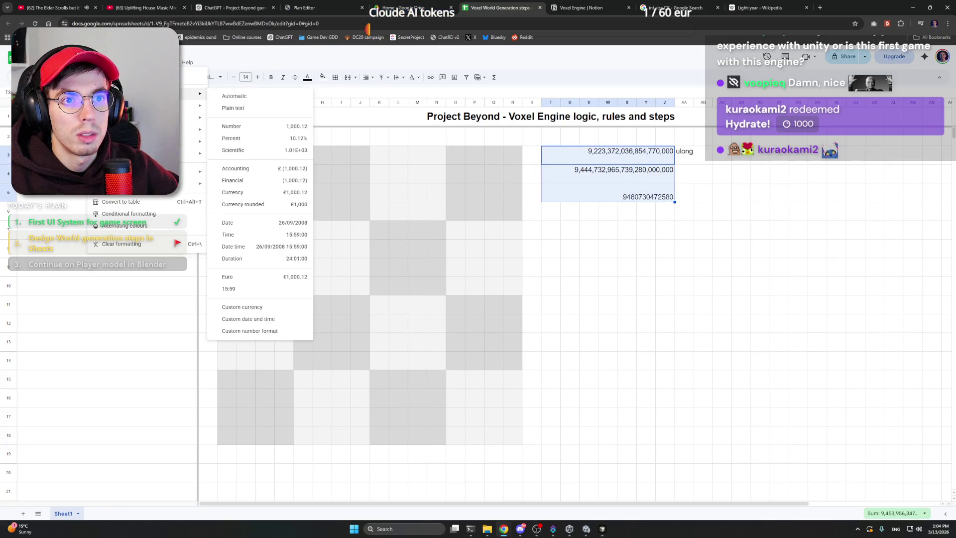
{"action": "left_click", "coordinate": [262, 132]}
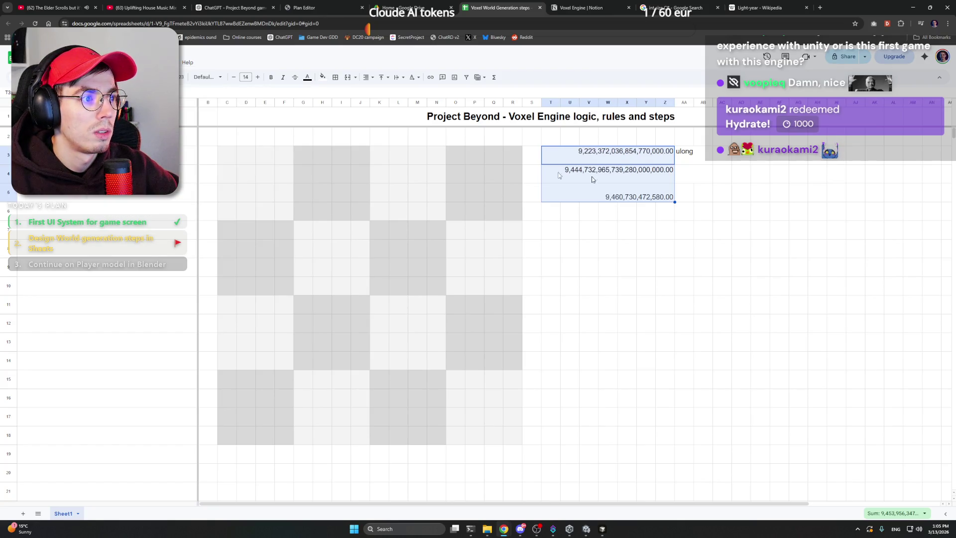
{"action": "left_click", "coordinate": [684, 195]}
{"action": "key", "text": "Up"}
{"action": "key", "text": "Left"}
{"action": "key", "text": "Up"}
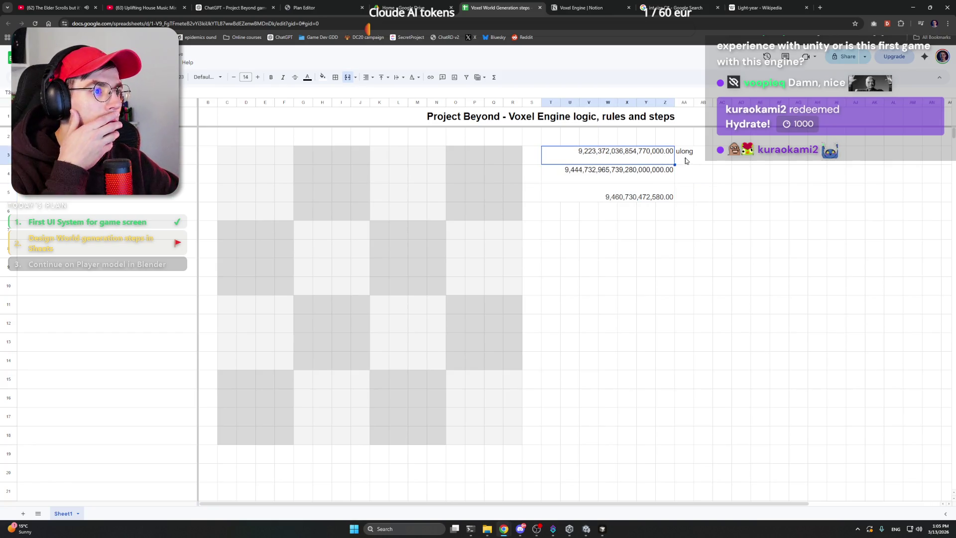
Append 000 to the light-year value so it reads 9,460,730,472,580,000.00 in metres.
{"action": "left_click", "coordinate": [654, 196]}
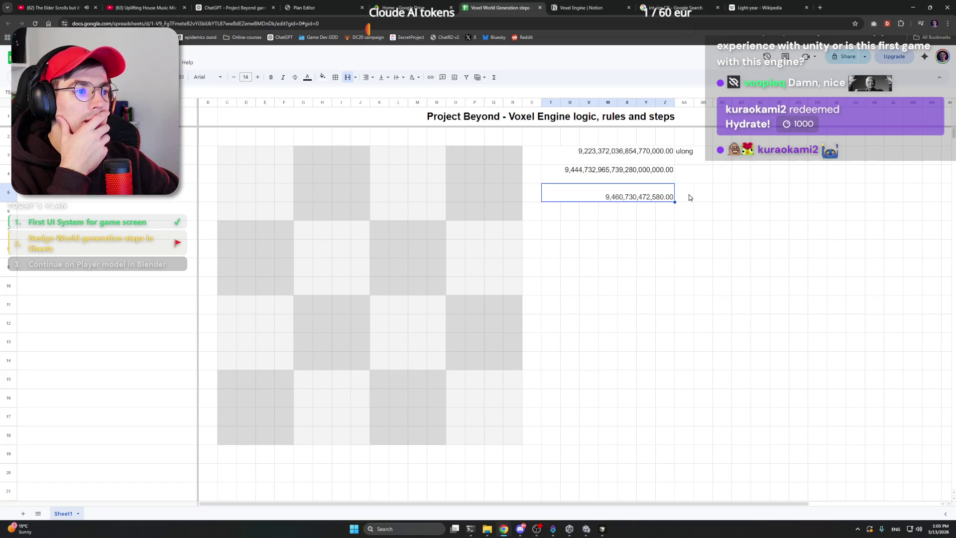
{"action": "double_click", "coordinate": [665, 198]}
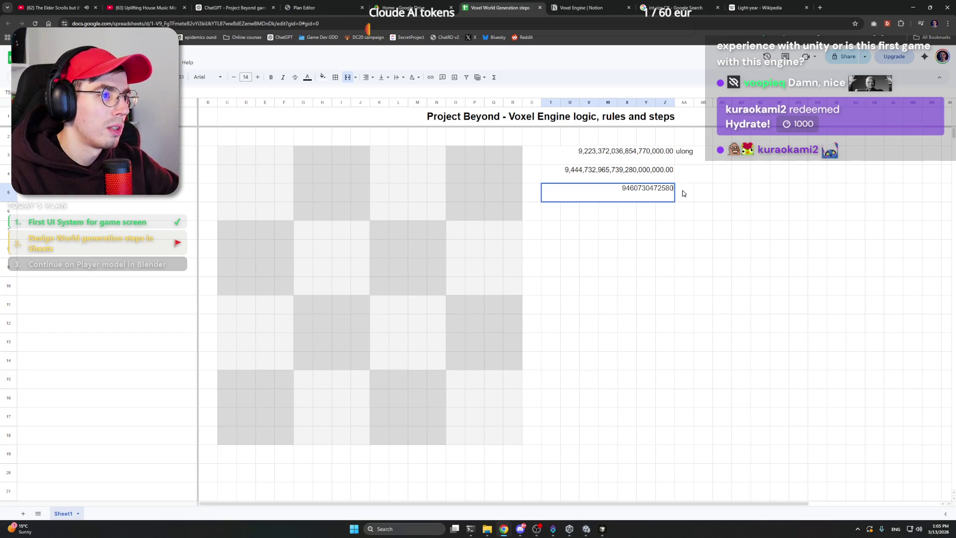
{"action": "type", "text": "000"}
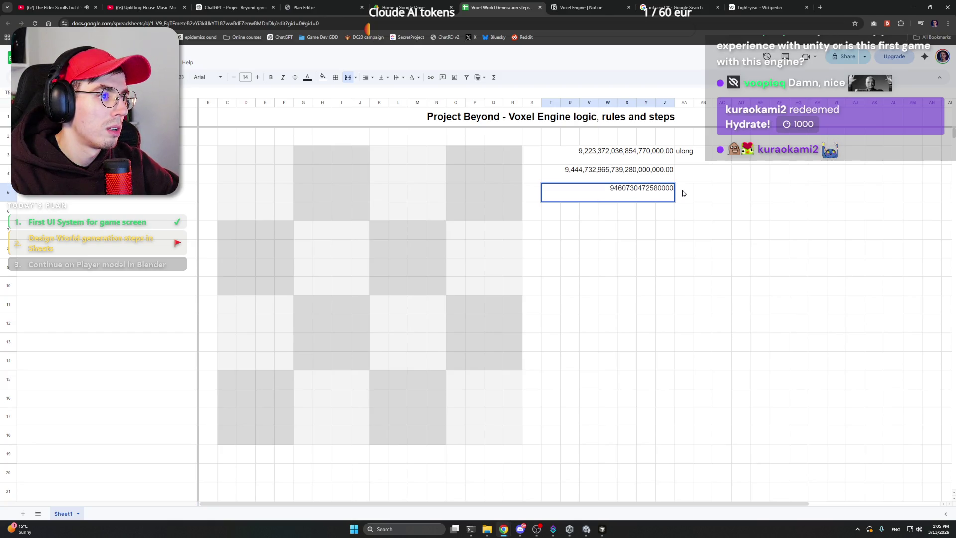
{"action": "key", "text": "Return"}
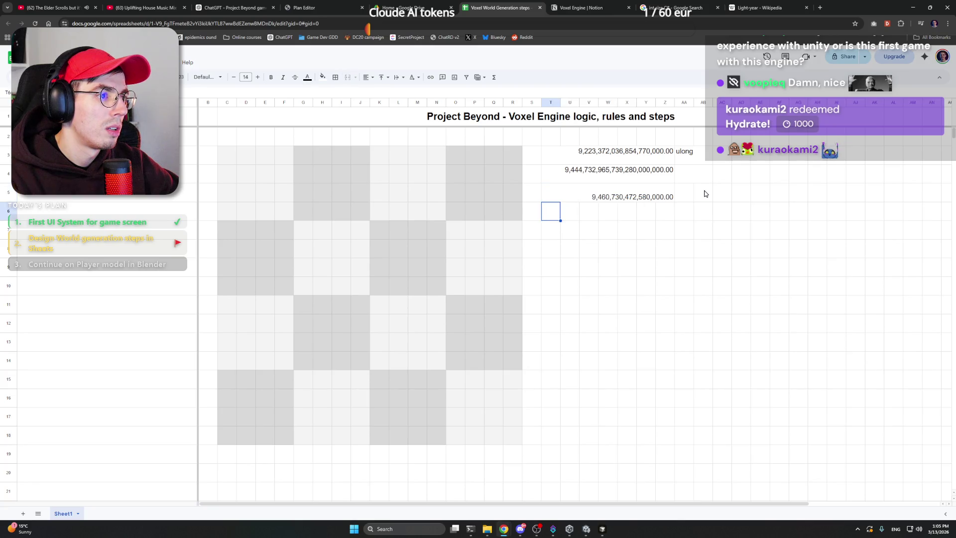
{"action": "left_click", "coordinate": [662, 194]}
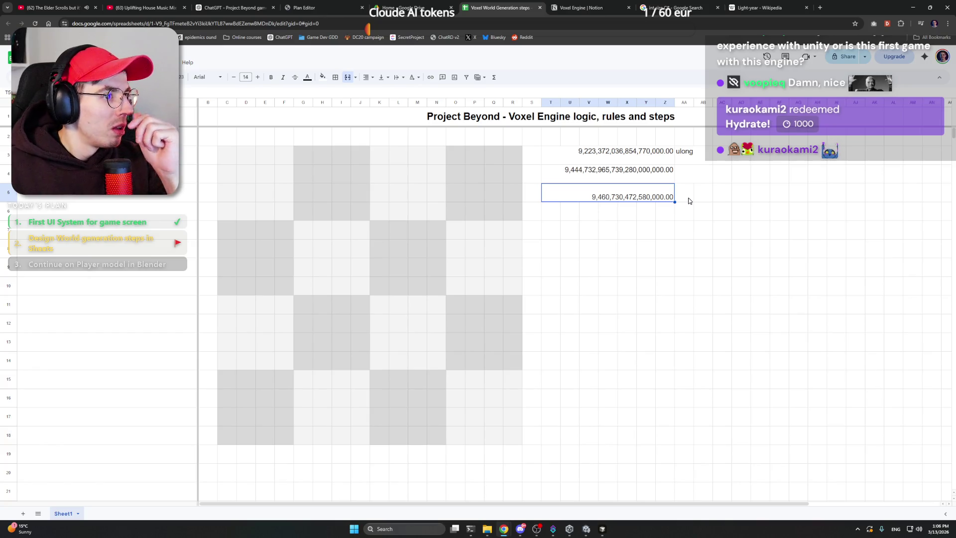
{"action": "key", "text": "Up"}
{"action": "key", "text": "Up"}
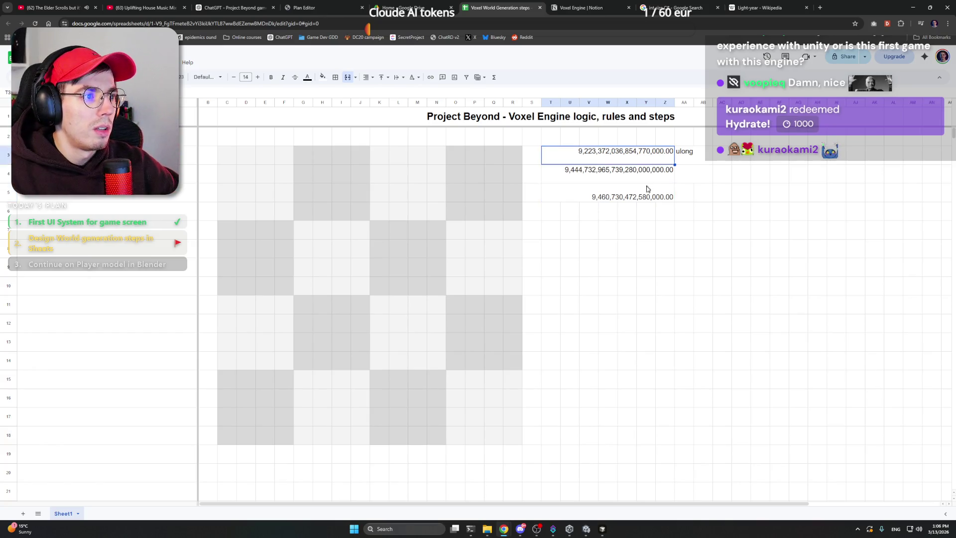
{"action": "key", "text": "Down"}
{"action": "key", "text": "Down"}
{"action": "key", "text": "Up"}
{"action": "key", "text": "Up"}
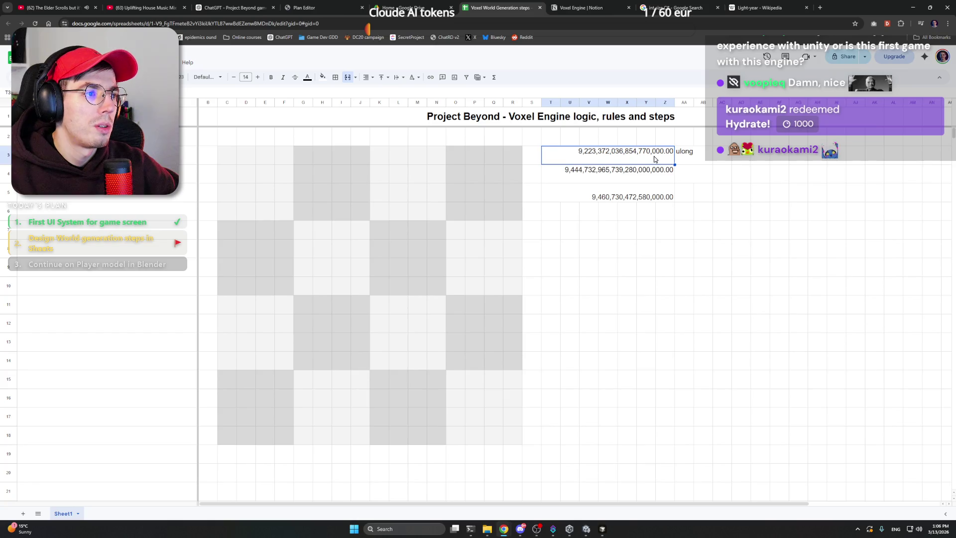
{"action": "key", "text": "Down"}
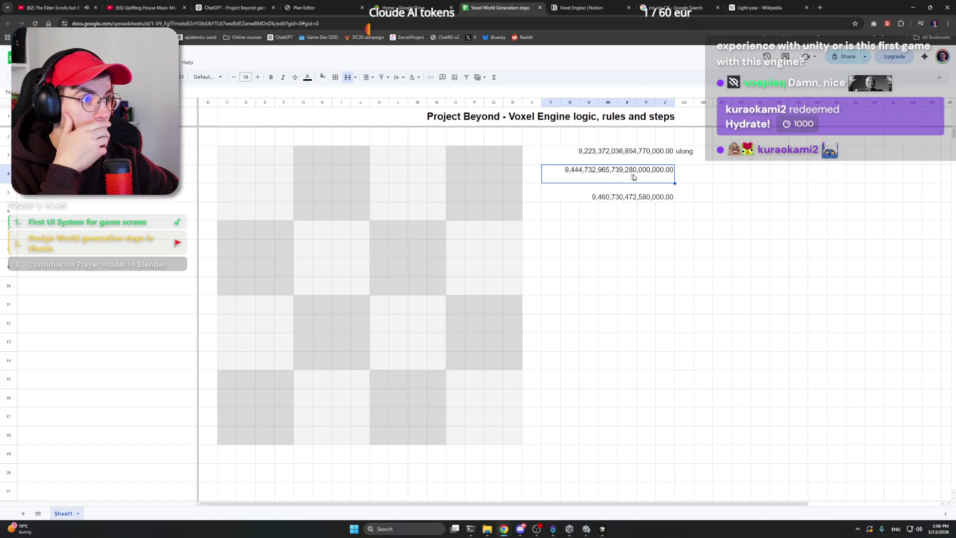
Label the maximum game distance value in AA4 and merge the label cells so the text fits.
{"action": "left_click", "coordinate": [672, 198]}
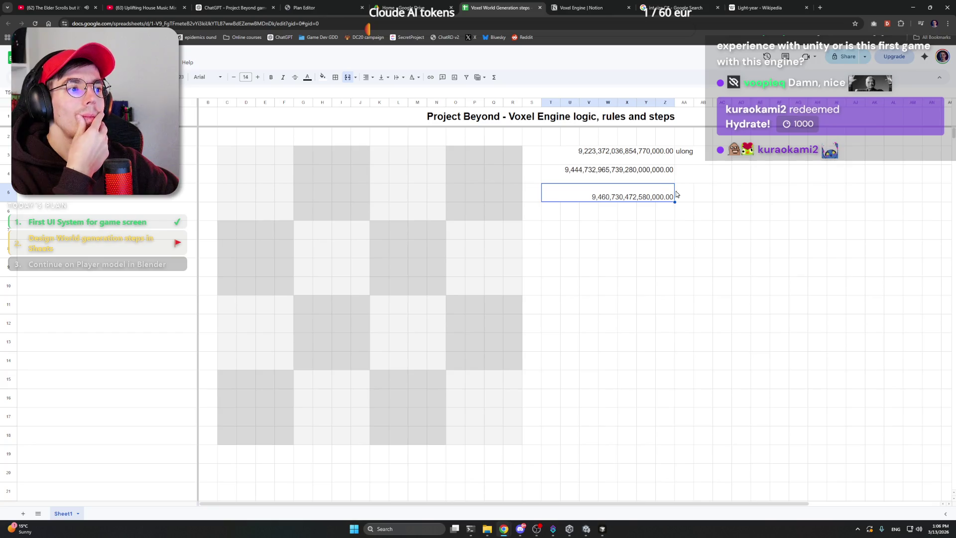
{"action": "left_click", "coordinate": [687, 178]}
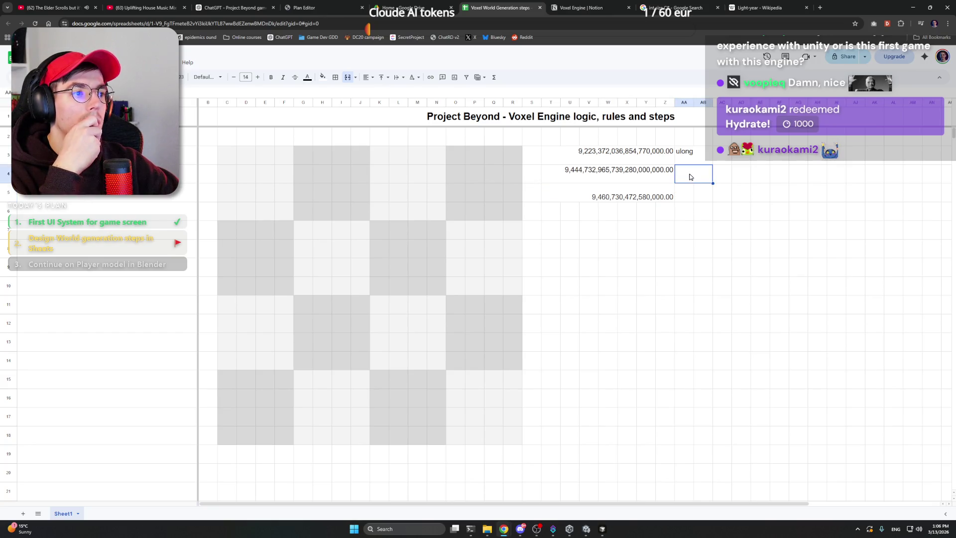
{"action": "type", "text": "Maximu"}
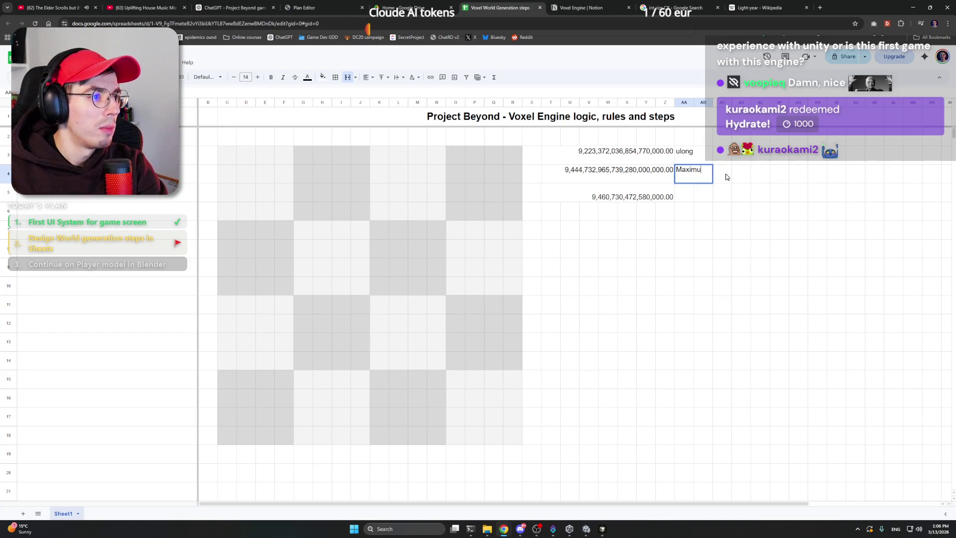
{"action": "type", "text": "m distance in"}
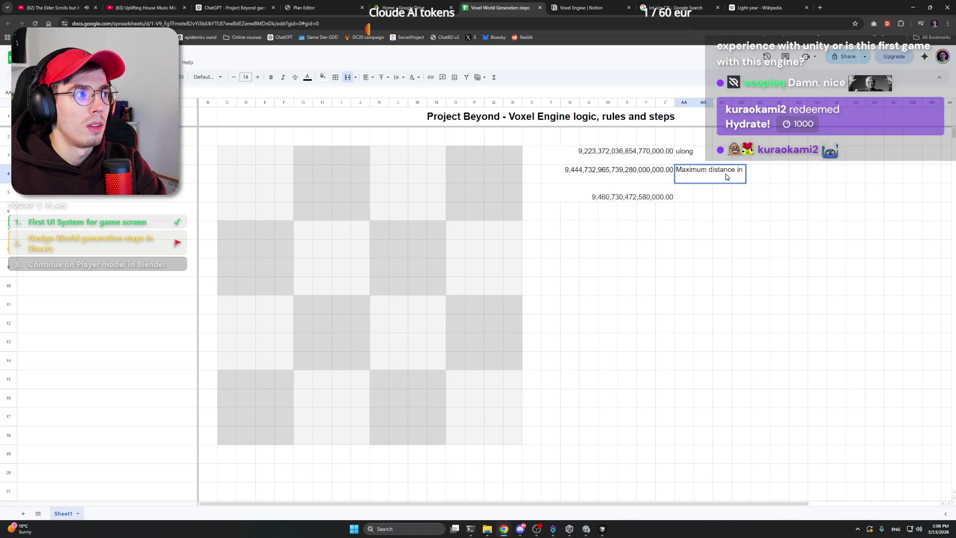
{"action": "type", "text": " the gam"}
{"action": "key", "text": "Return"}
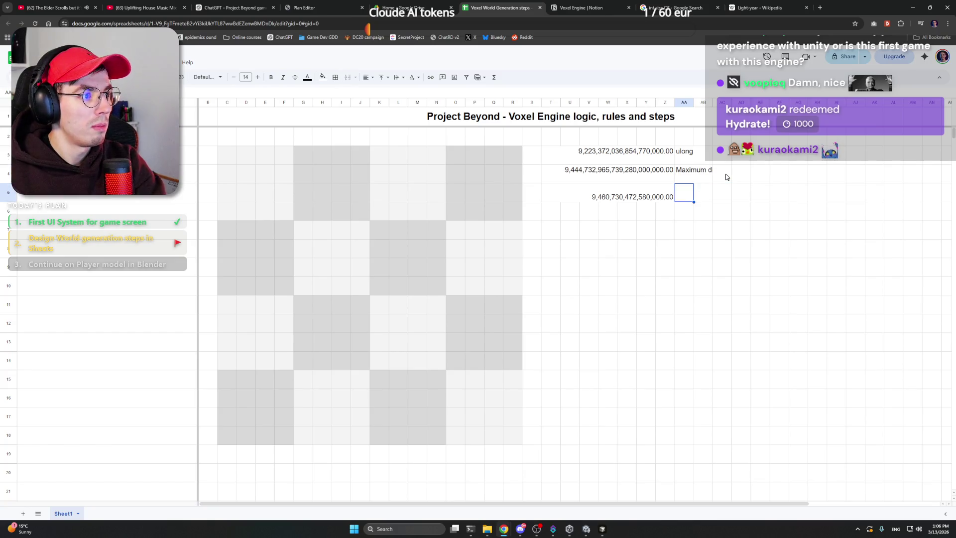
{"action": "left_click", "coordinate": [713, 173]}
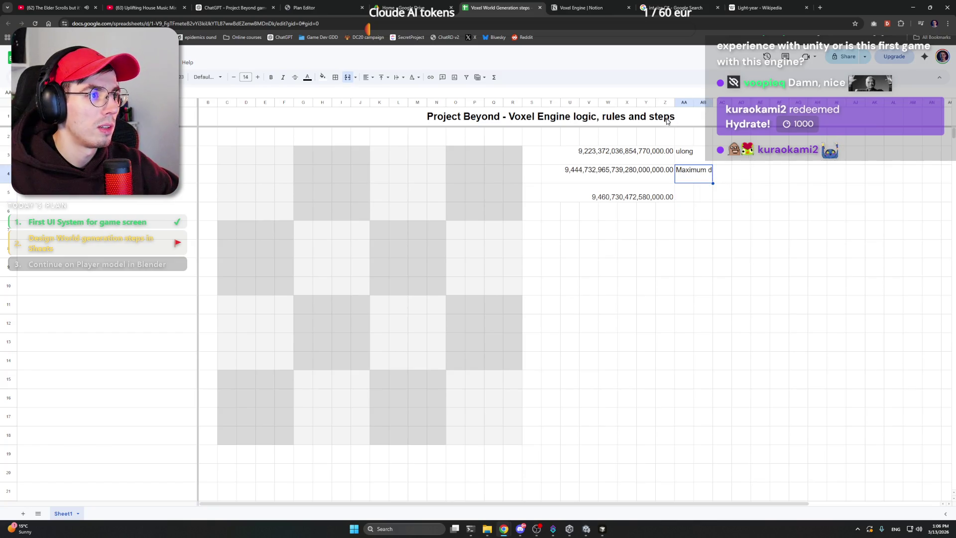
{"action": "left_click_drag", "start_coordinate": [714, 173], "coordinate": [803, 172]}
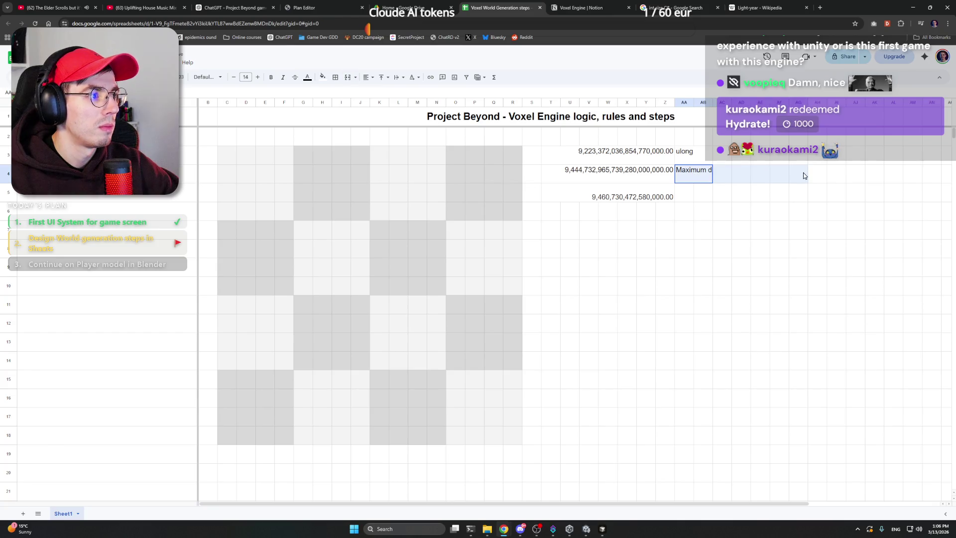
{"action": "left_click", "coordinate": [347, 78]}
Merge the cells beside the light-year value and label it 'Lightyear in meters'.
{"action": "left_click_drag", "start_coordinate": [691, 193], "coordinate": [803, 193]}
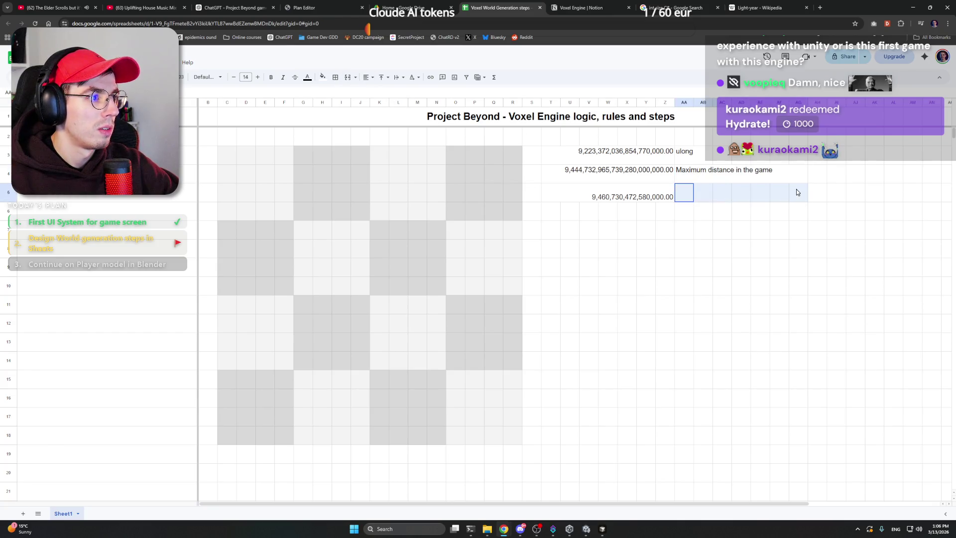
{"action": "left_click", "coordinate": [347, 77]}
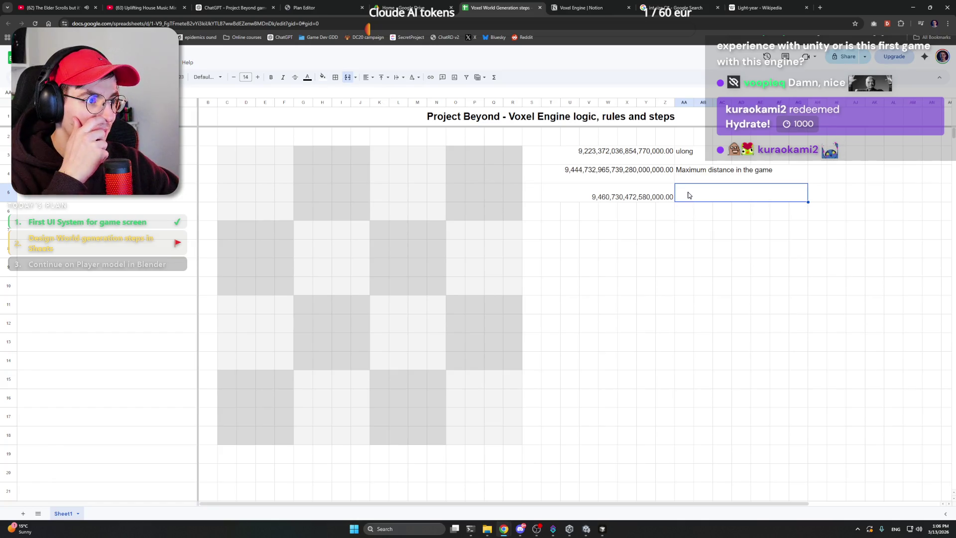
{"action": "double_click", "coordinate": [712, 188]}
{"action": "type", "text": "Ligh"}
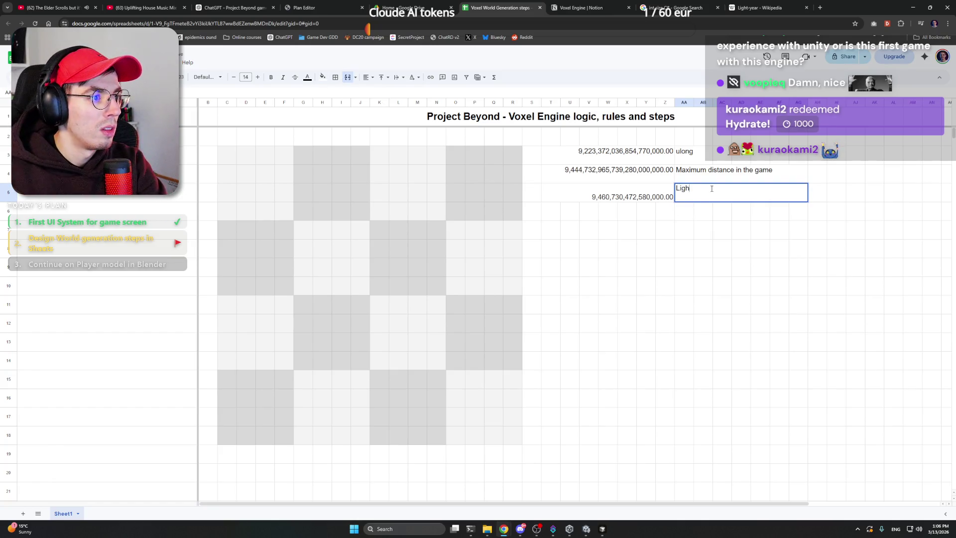
{"action": "type", "text": "tyear i"}
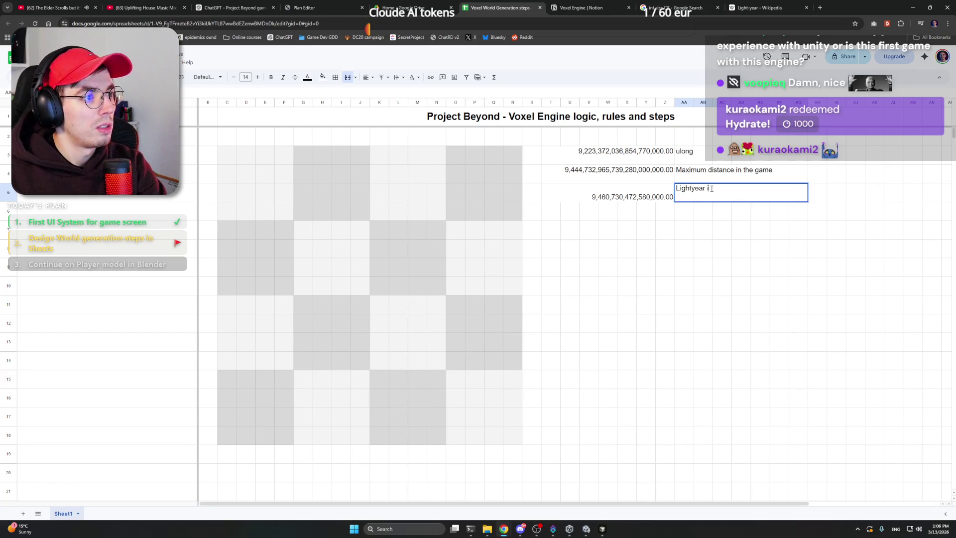
{"action": "type", "text": "n meters"}
{"action": "key", "text": "Return"}
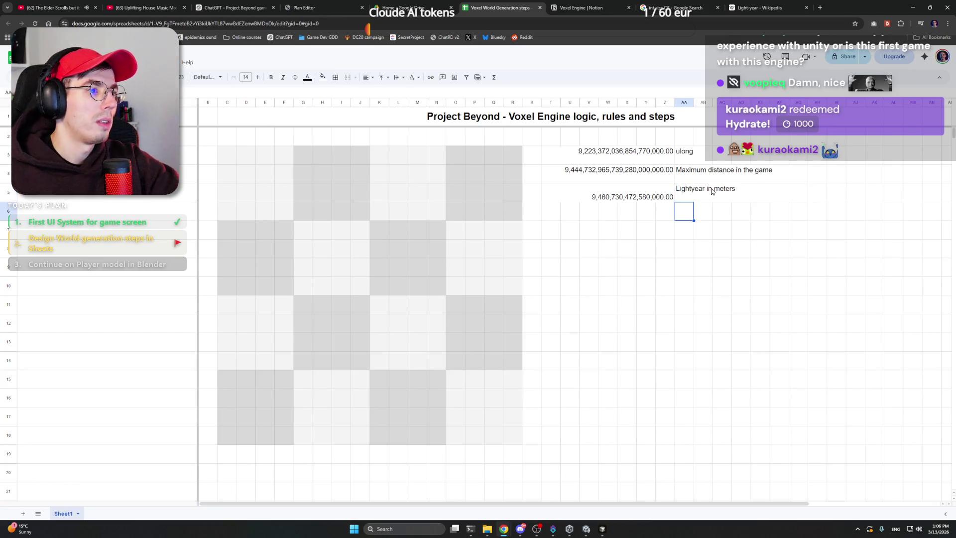
{"action": "left_click", "coordinate": [648, 199]}
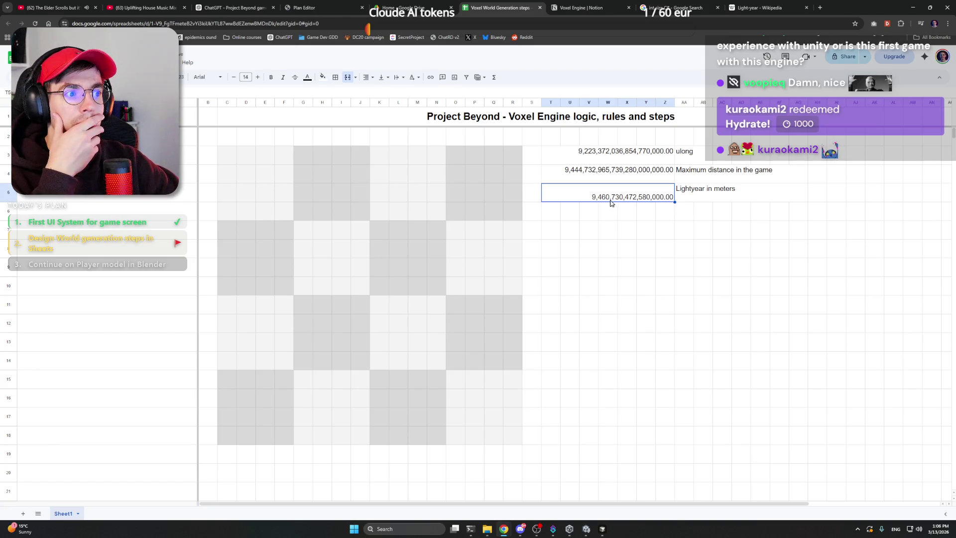
{"action": "left_click", "coordinate": [628, 178]}
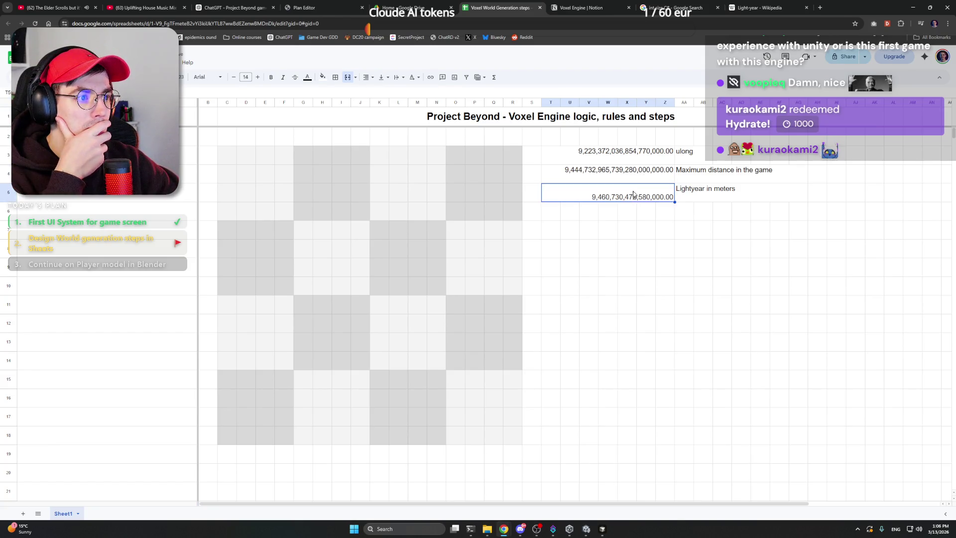
{"action": "left_click_drag", "start_coordinate": [664, 212], "coordinate": [555, 213]}
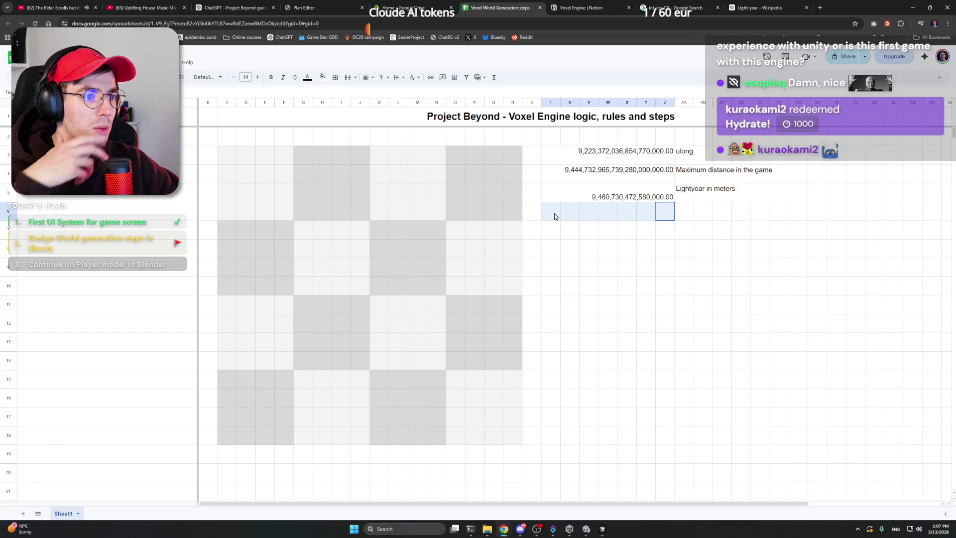
Merge T6:Z6 and AA6:AG6 into two cells under the light-year row.
{"action": "left_click", "coordinate": [683, 215]}
{"action": "left_click_drag", "start_coordinate": [670, 215], "coordinate": [555, 214]}
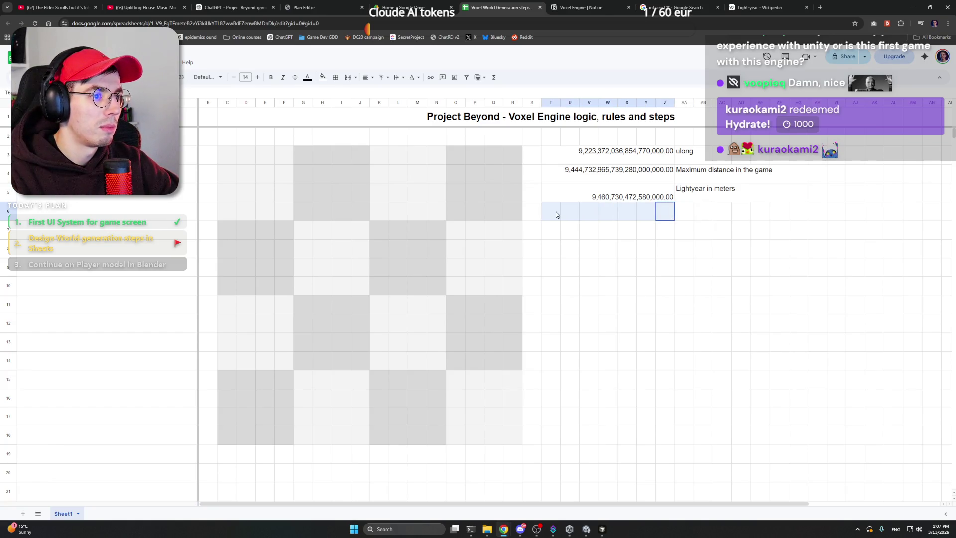
{"action": "left_click", "coordinate": [349, 77]}
{"action": "left_click_drag", "start_coordinate": [694, 213], "coordinate": [798, 212]}
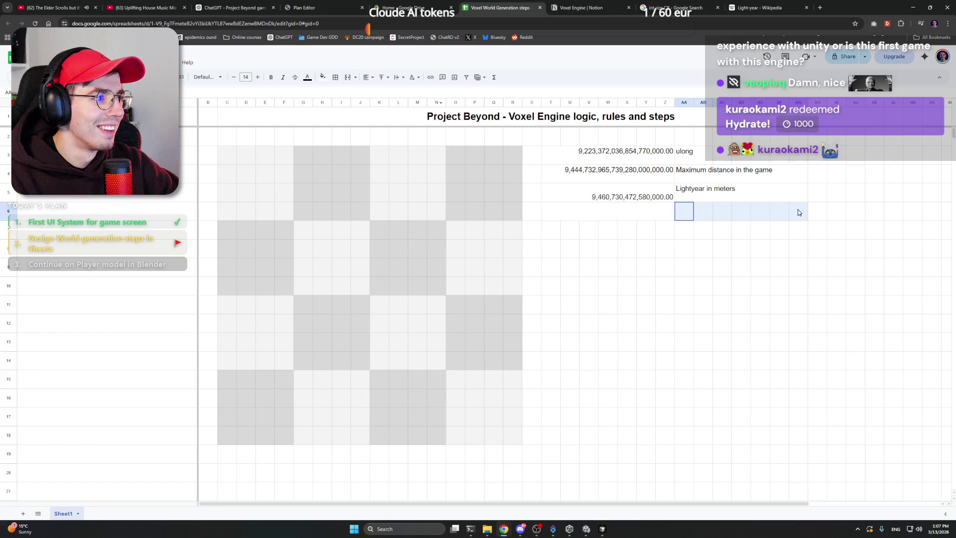
{"action": "left_click", "coordinate": [349, 77]}
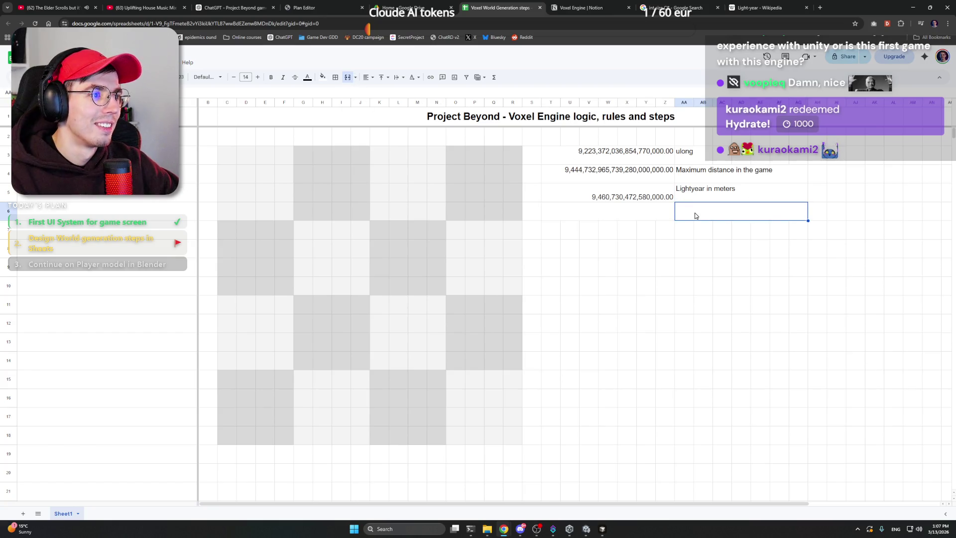
{"action": "type", "text": "How many"}
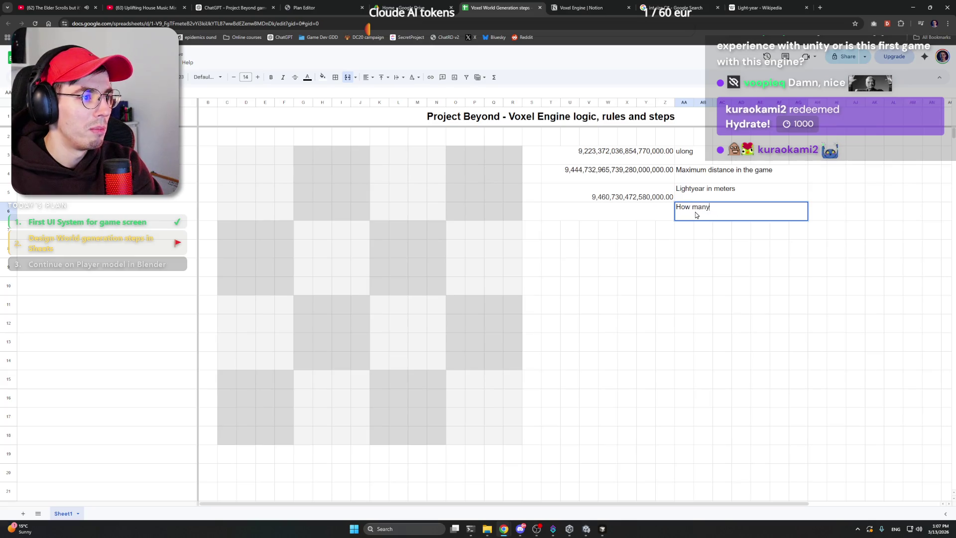
{"action": "type", "text": " lightyears can my g"}
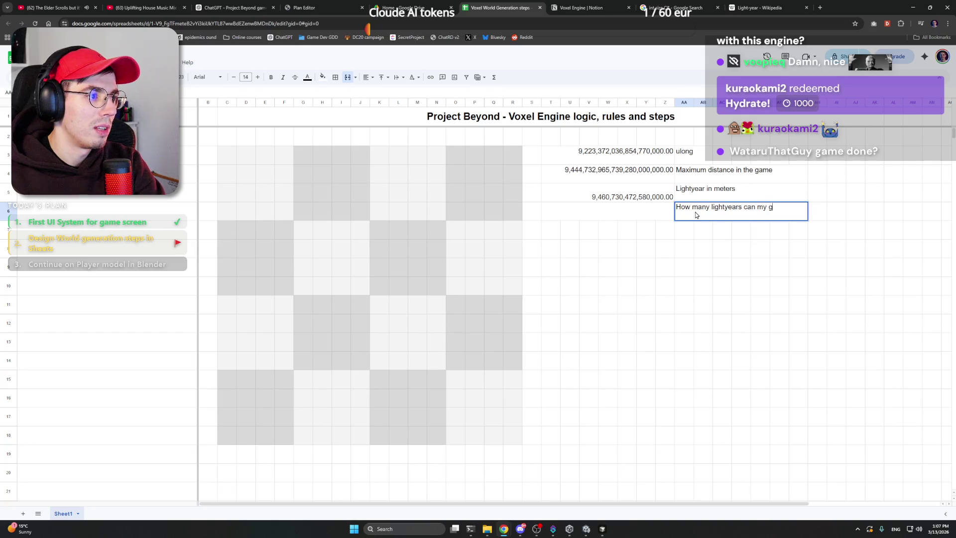
{"action": "type", "text": "e"}
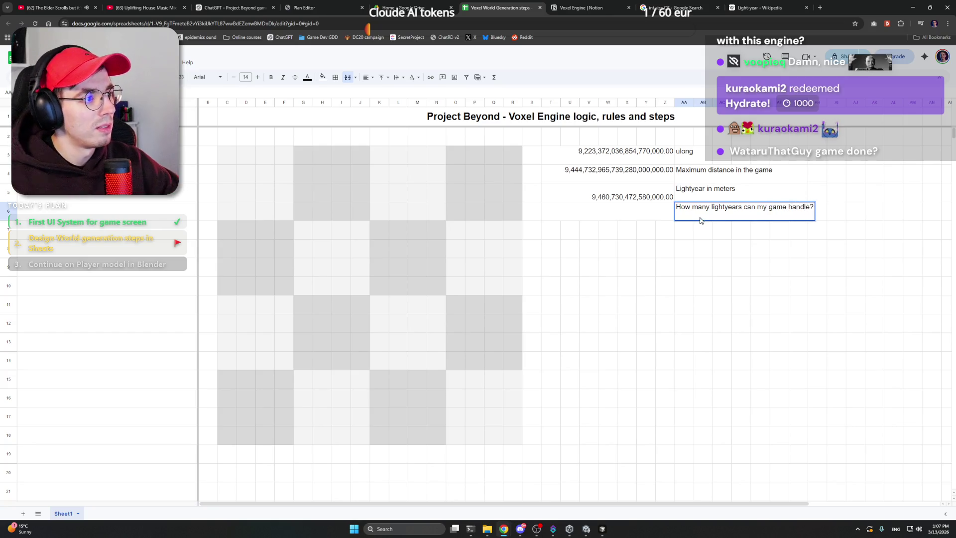
Enter 'How many lightyears can my game handle?' in AA6 and widen the column to show it.
{"action": "key", "text": "Tab"}
{"action": "left_click_drag", "start_coordinate": [808, 102], "coordinate": [835, 103]}
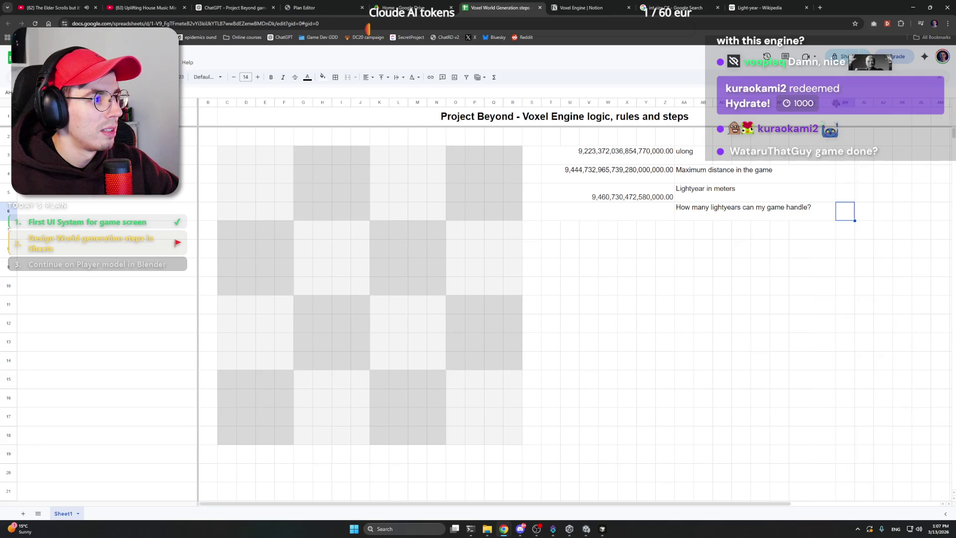
{"action": "left_click", "coordinate": [808, 212]}
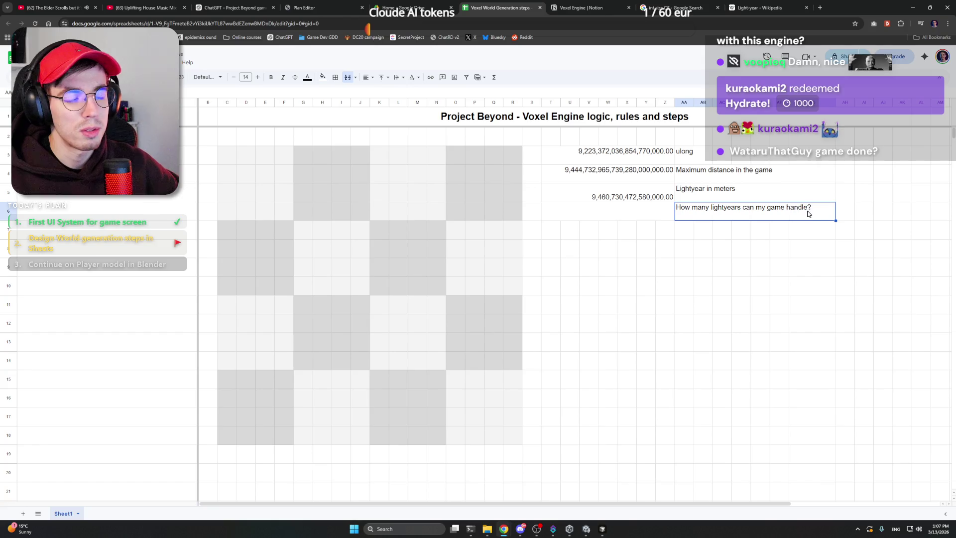
{"action": "left_click", "coordinate": [810, 214]}
{"action": "left_click", "coordinate": [844, 212]}
{"action": "left_click", "coordinate": [697, 216]}
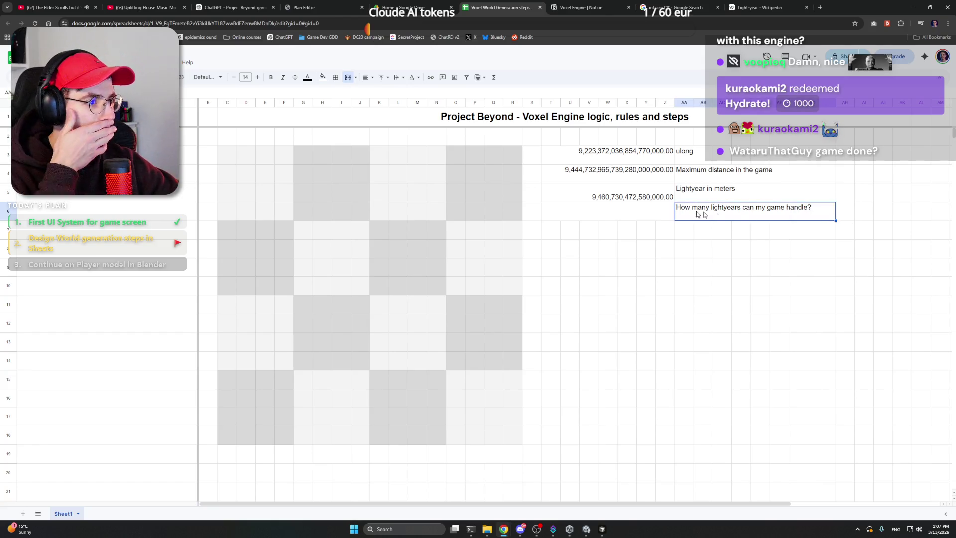
{"action": "left_click", "coordinate": [662, 212]}
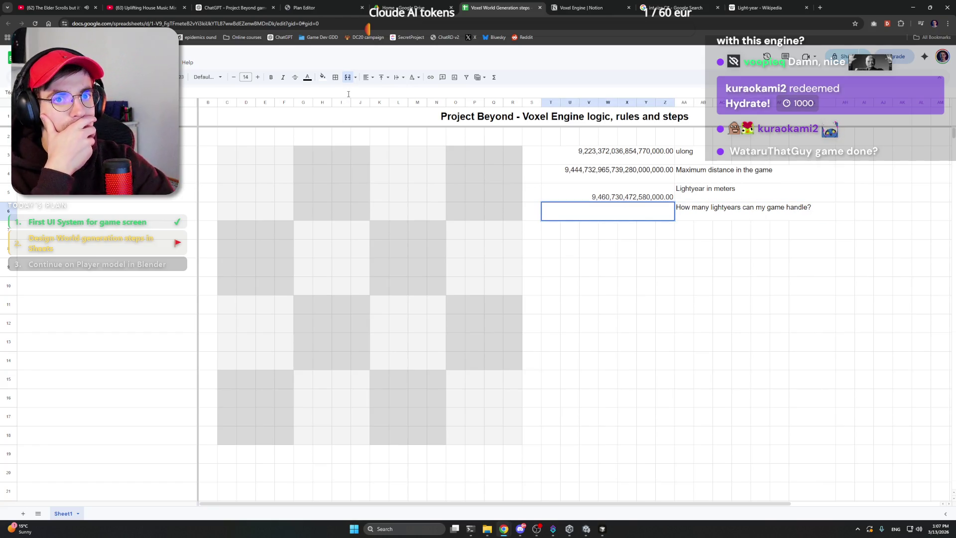
{"action": "type", "text": "=T5*32*32"}
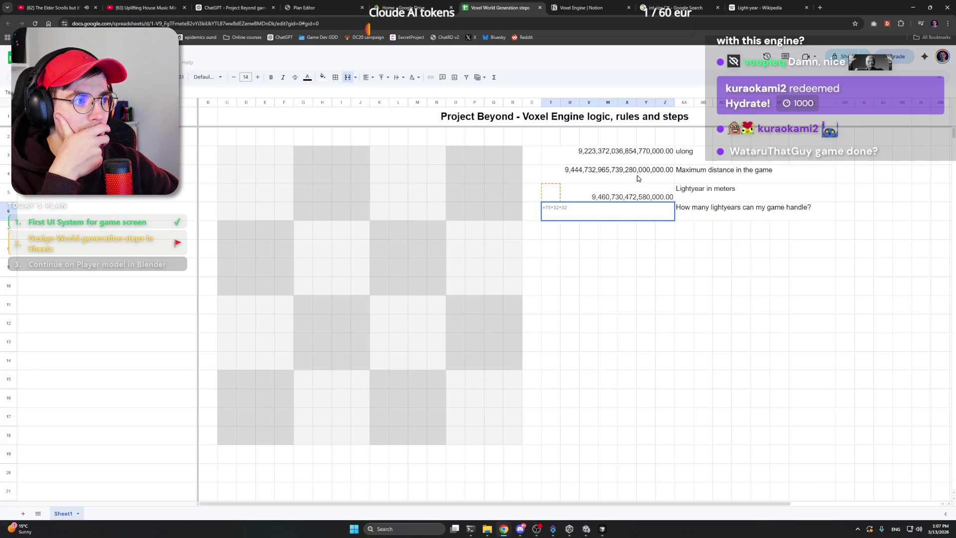
Enter =T4/T5 in T6, giving 998309.0622 light-years the game can handle.
{"action": "key", "text": "BackSpace"}
{"action": "key", "text": "BackSpace"}
{"action": "key", "text": "BackSpace"}
{"action": "type", "text": "4"}
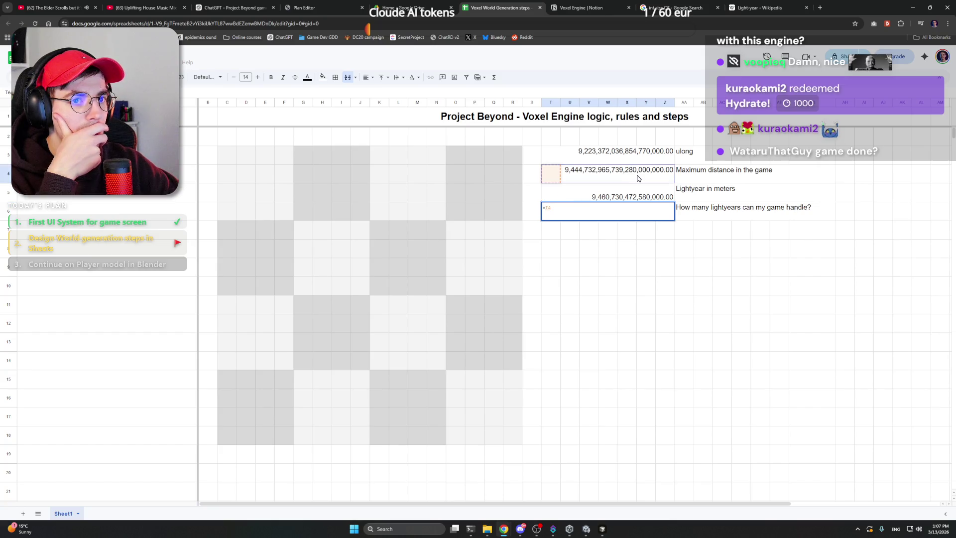
{"action": "type", "text": "/"}
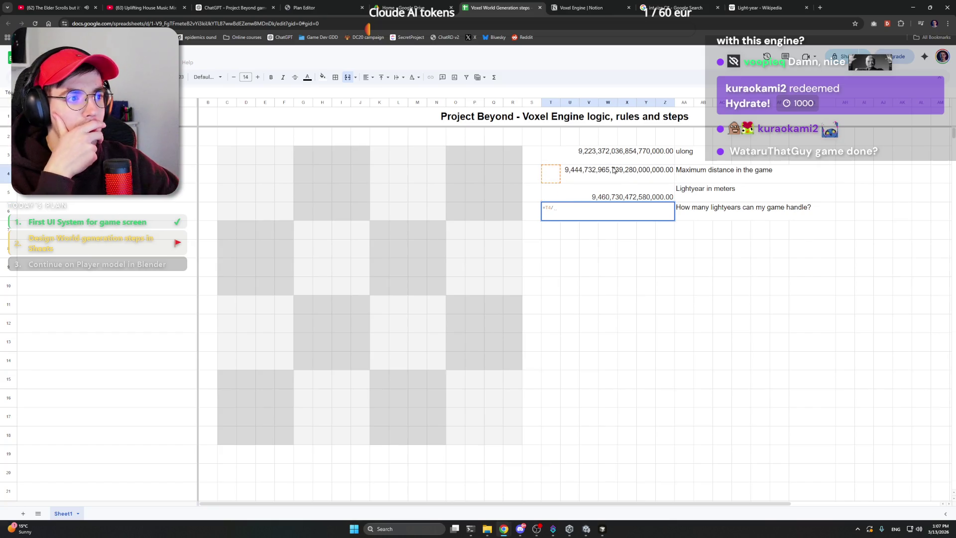
{"action": "type", "text": "T5"}
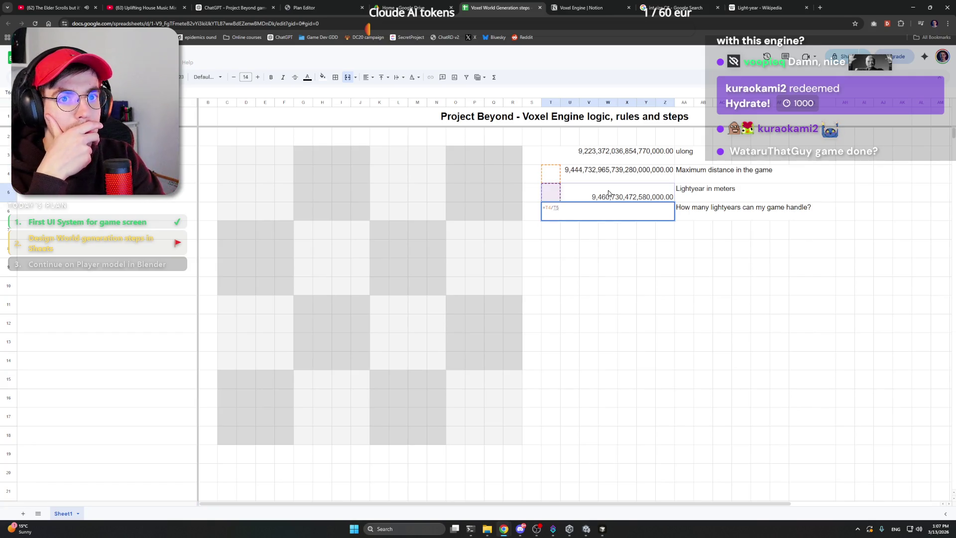
{"action": "key", "text": "Return"}
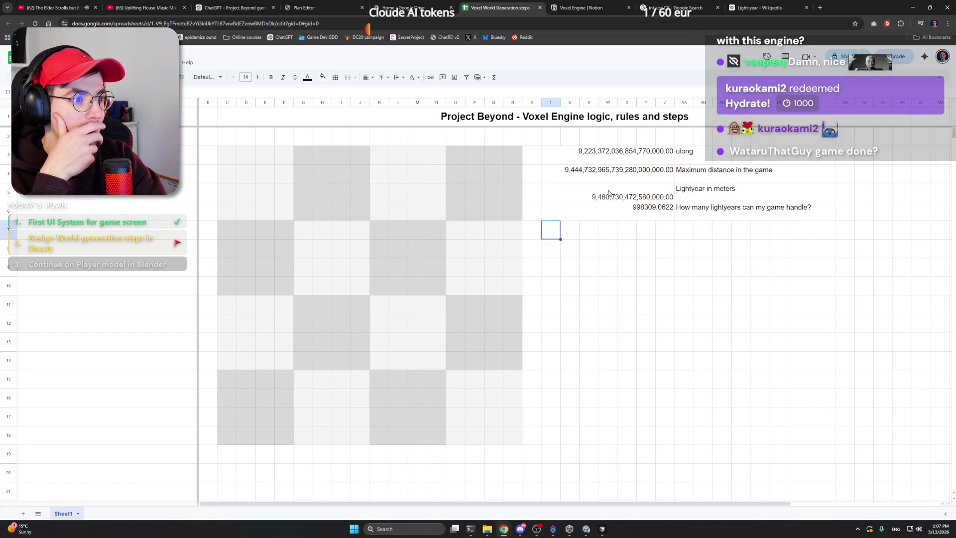
{"action": "left_click_drag", "start_coordinate": [552, 211], "coordinate": [657, 213]}
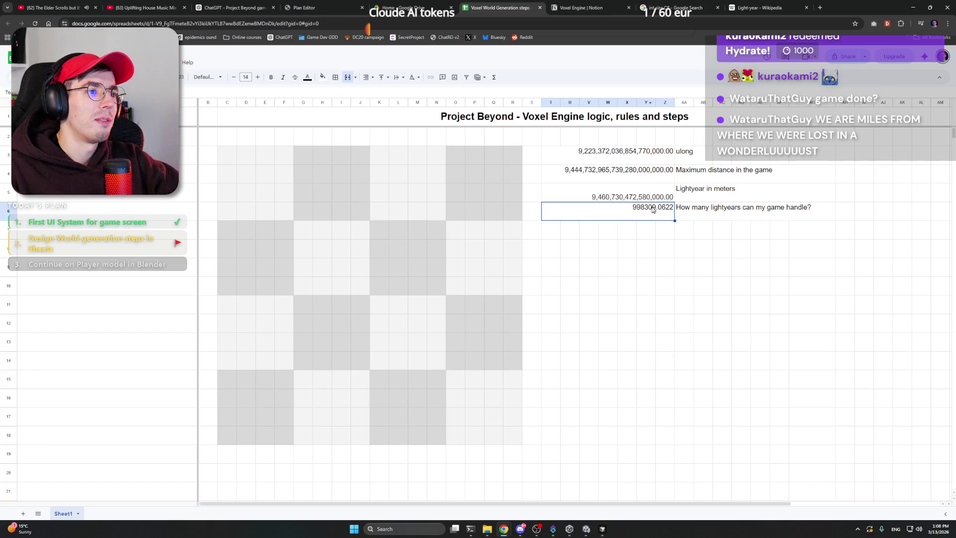
{"action": "left_click", "coordinate": [599, 6]}
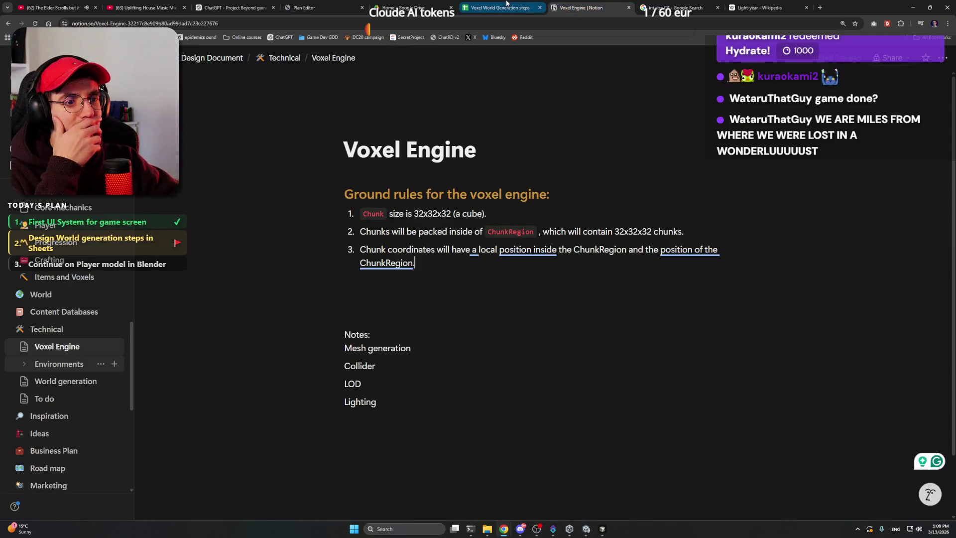
{"action": "left_click", "coordinate": [672, 7]}
{"action": "left_click", "coordinate": [758, 7]}
{"action": "left_click", "coordinate": [675, 6]}
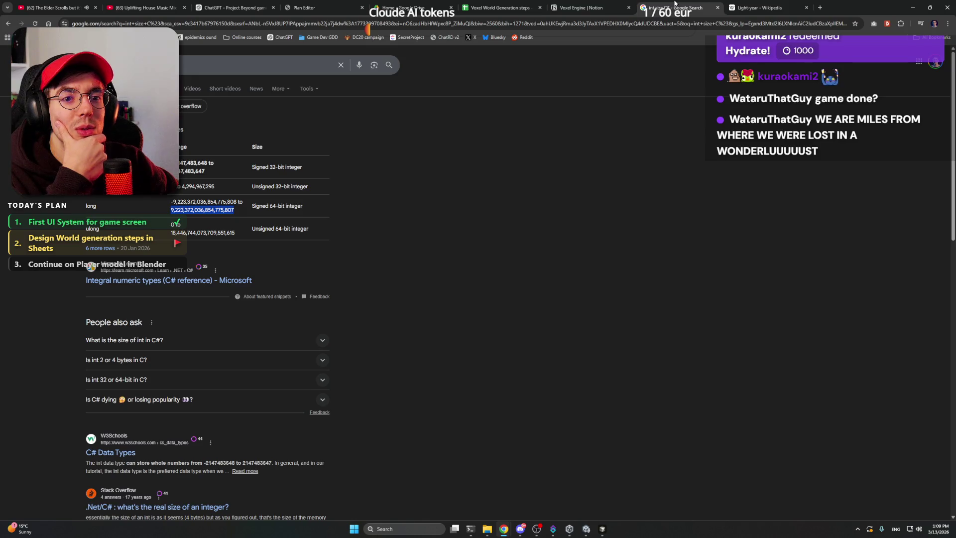
{"action": "left_click", "coordinate": [582, 7]}
{"action": "left_click", "coordinate": [501, 6]}
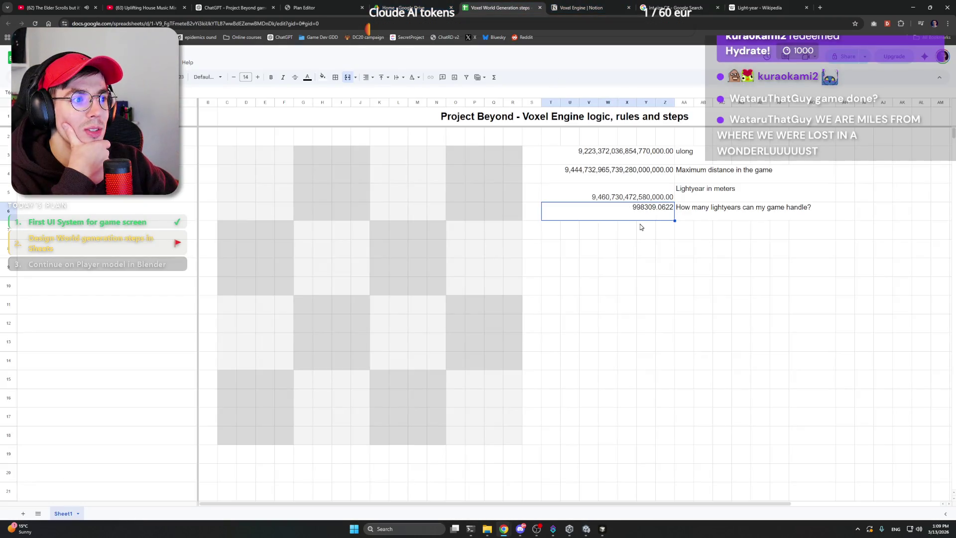
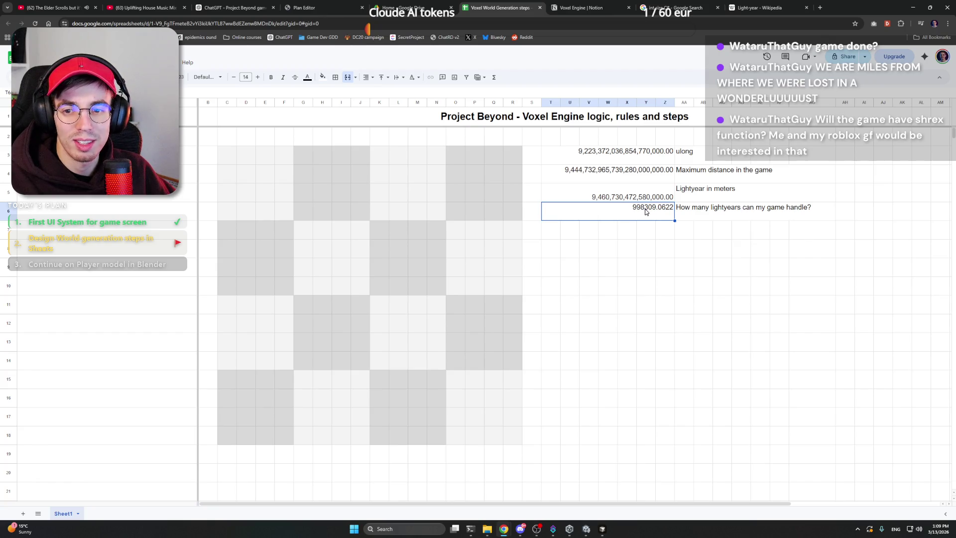
Clear the light-year calculation numbers and notes in T3:AD6.
{"action": "left_click_drag", "start_coordinate": [628, 153], "coordinate": [753, 211]}
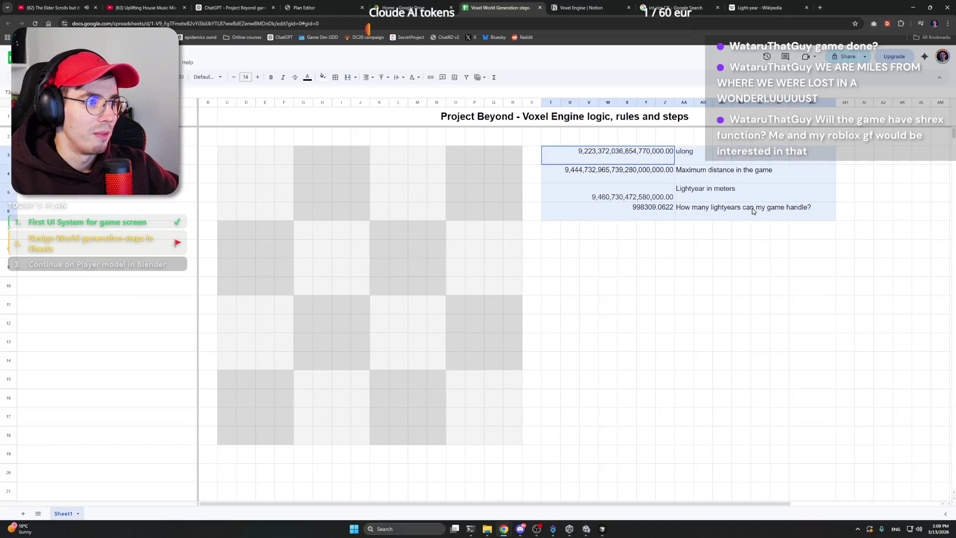
{"action": "key", "text": "Delete"}
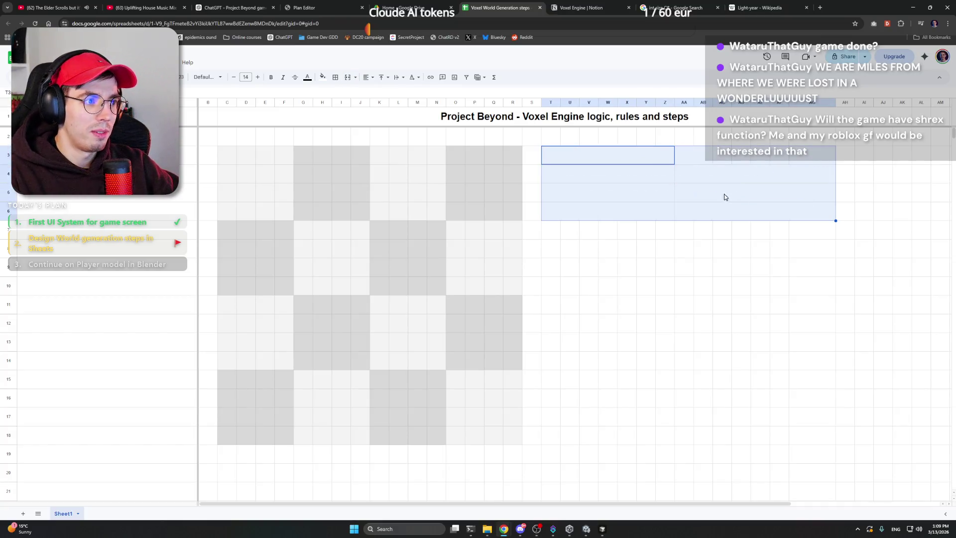
{"action": "left_click", "coordinate": [725, 197]}
{"action": "left_click_drag", "start_coordinate": [812, 155], "coordinate": [549, 212]}
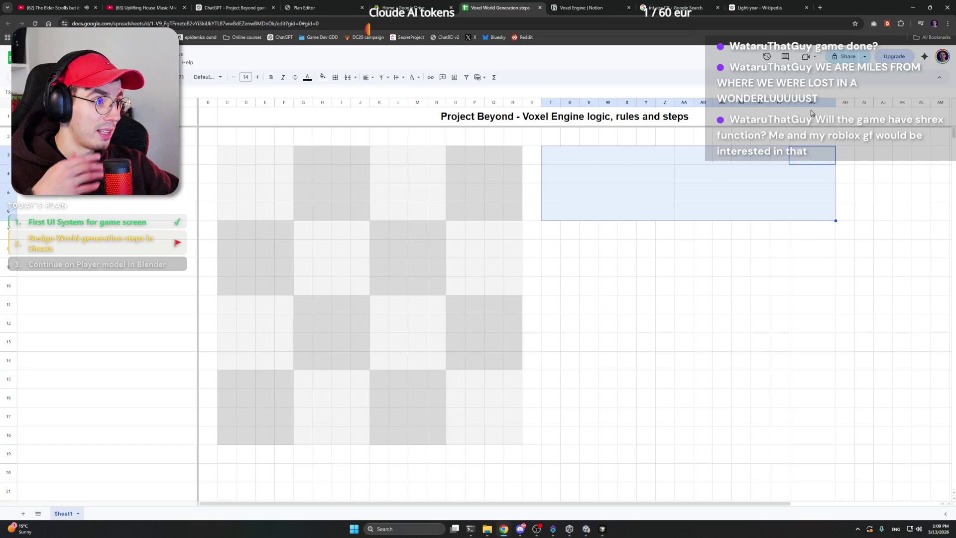
Resize column AG to a narrower width via the column options.
{"action": "left_click", "coordinate": [813, 103]}
{"action": "right_click", "coordinate": [813, 103]}
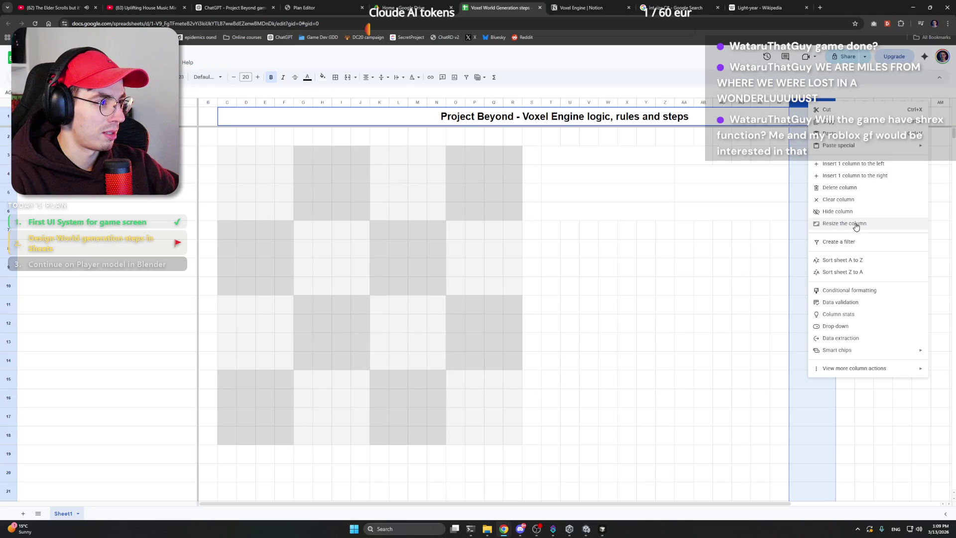
{"action": "left_click", "coordinate": [855, 224]}
{"action": "type", "text": "50"}
{"action": "left_click", "coordinate": [487, 317]}
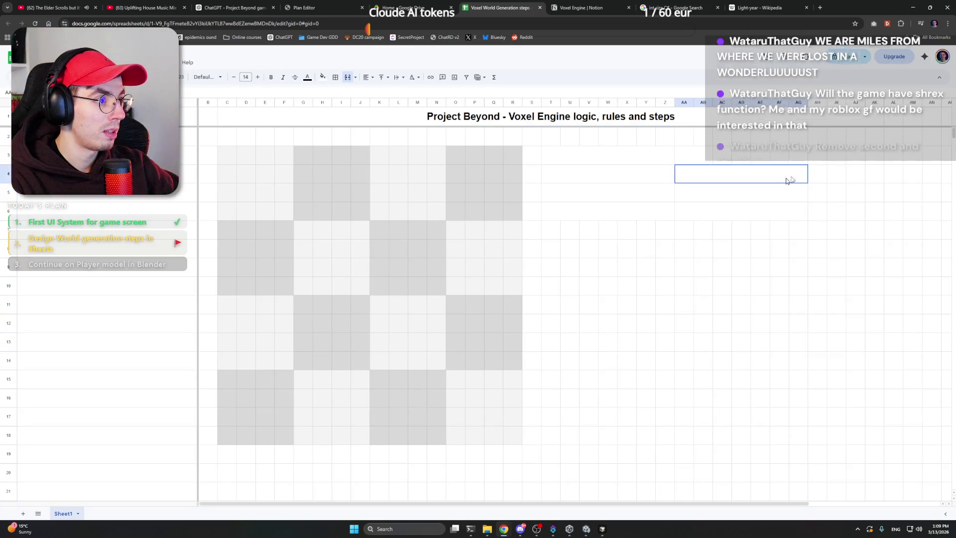
Try merging cells T3:AB3 beside the grid, unmerge them and widen column T instead.
{"action": "left_click_drag", "start_coordinate": [798, 177], "coordinate": [617, 209]}
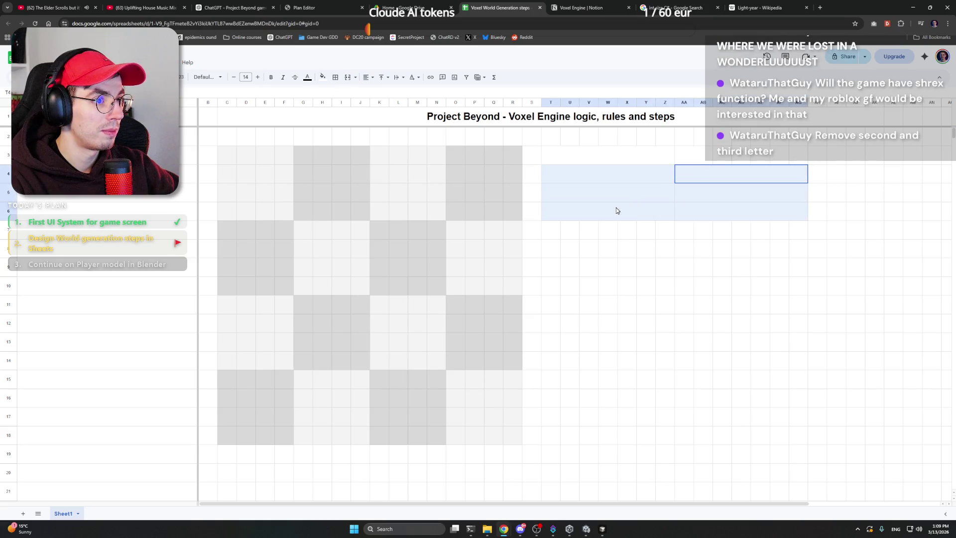
{"action": "left_click", "coordinate": [346, 76]}
{"action": "left_click", "coordinate": [346, 77]}
{"action": "left_click", "coordinate": [625, 152]}
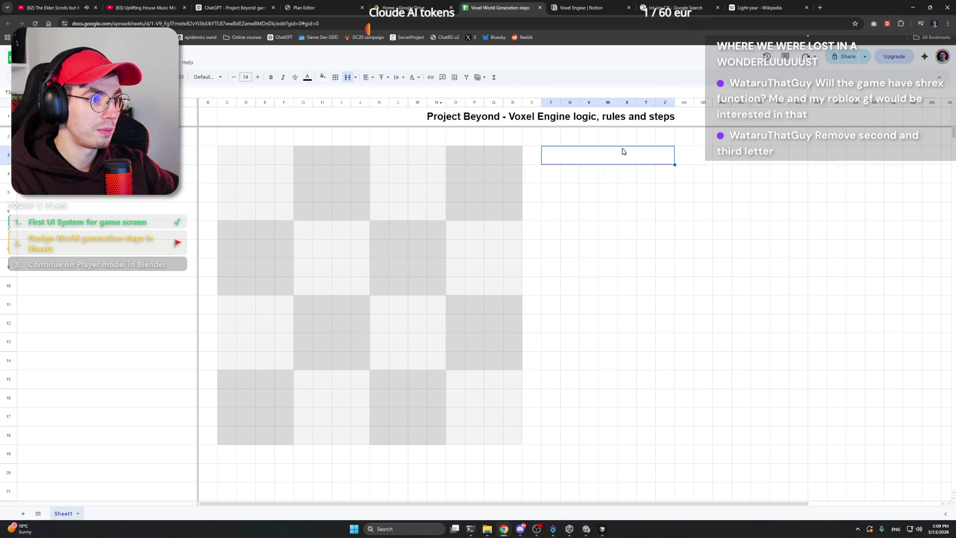
{"action": "left_click_drag", "start_coordinate": [624, 152], "coordinate": [743, 155]}
{"action": "left_click", "coordinate": [348, 78]}
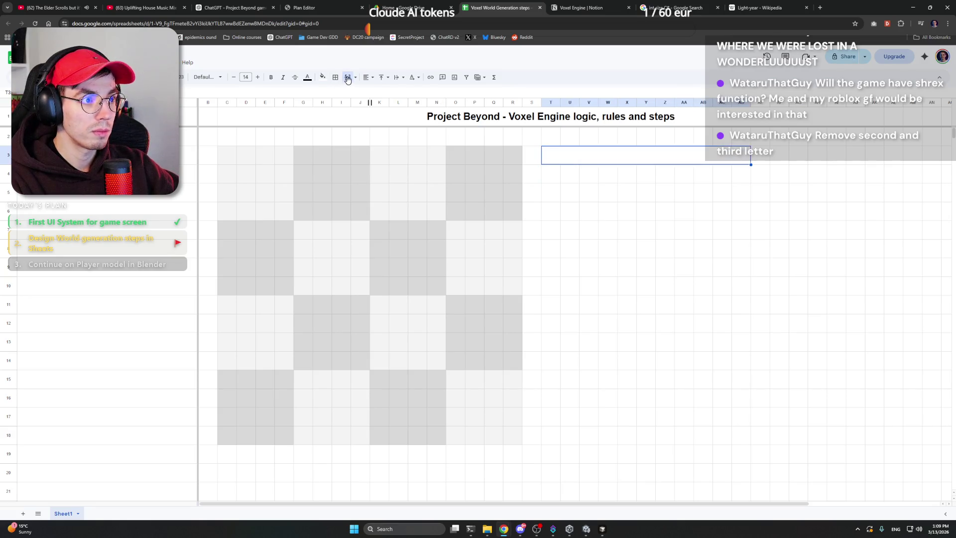
{"action": "left_click", "coordinate": [547, 154]}
{"action": "left_click_drag", "start_coordinate": [560, 102], "coordinate": [927, 103]}
{"action": "double_click", "coordinate": [619, 151]}
Unmerge the title and re-merge row 1 across columns C to T.
{"action": "left_click", "coordinate": [658, 123]}
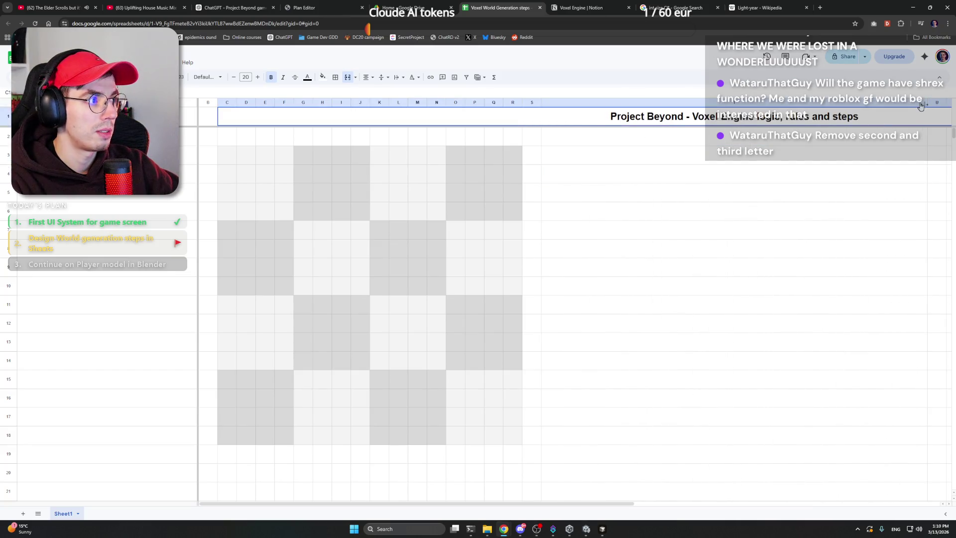
{"action": "left_click", "coordinate": [347, 76]}
{"action": "left_click_drag", "start_coordinate": [224, 117], "coordinate": [585, 122]}
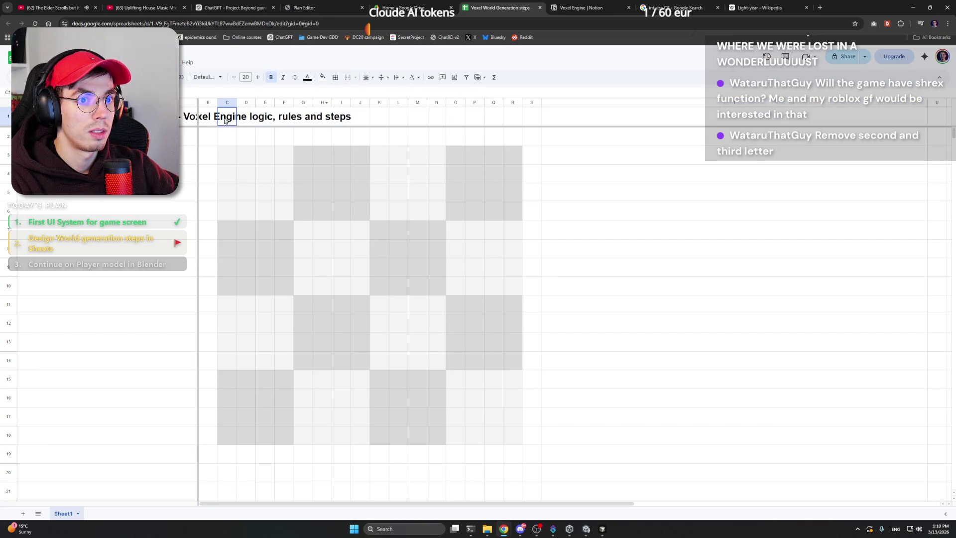
{"action": "left_click", "coordinate": [347, 77]}
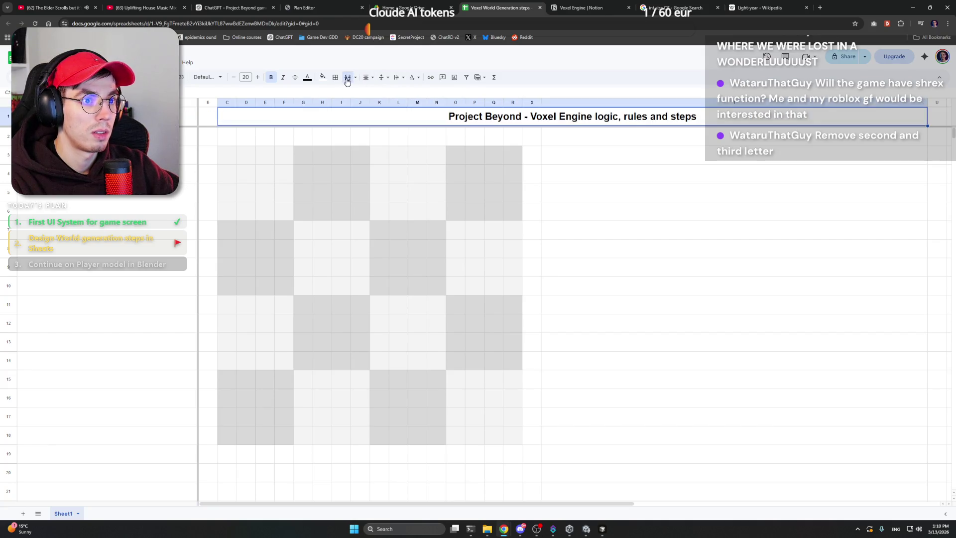
{"action": "left_click", "coordinate": [623, 162]}
{"action": "left_click", "coordinate": [564, 135]}
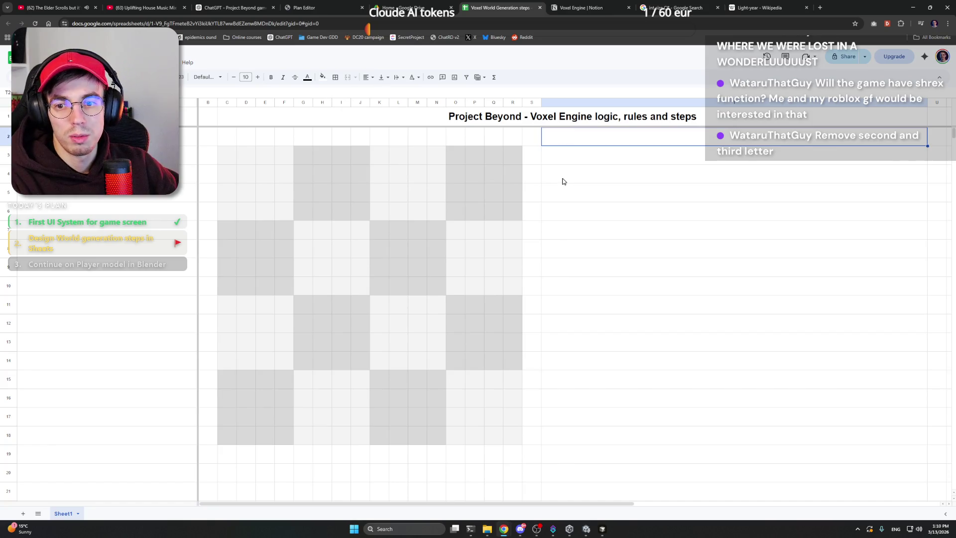
{"action": "left_click", "coordinate": [591, 172]}
{"action": "left_click", "coordinate": [599, 156]}
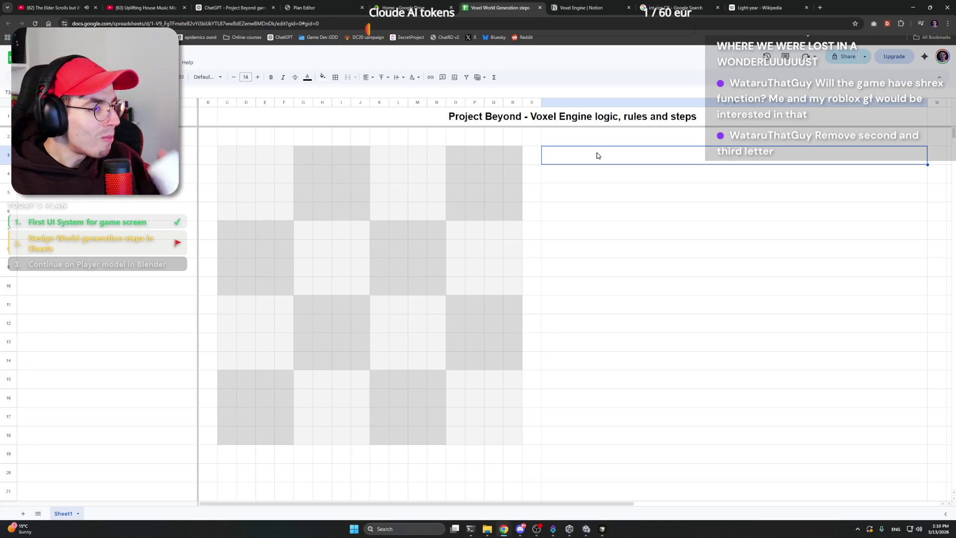
{"action": "left_click", "coordinate": [583, 8]}
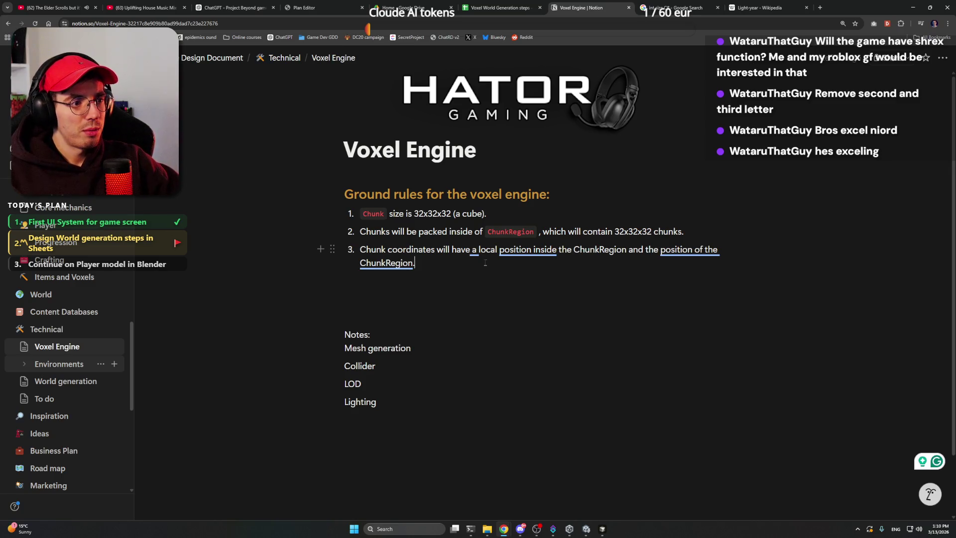
Reword item 3 so chunk coordinates consist of a local position and the global ChunkRegion position.
{"action": "left_click", "coordinate": [449, 262]}
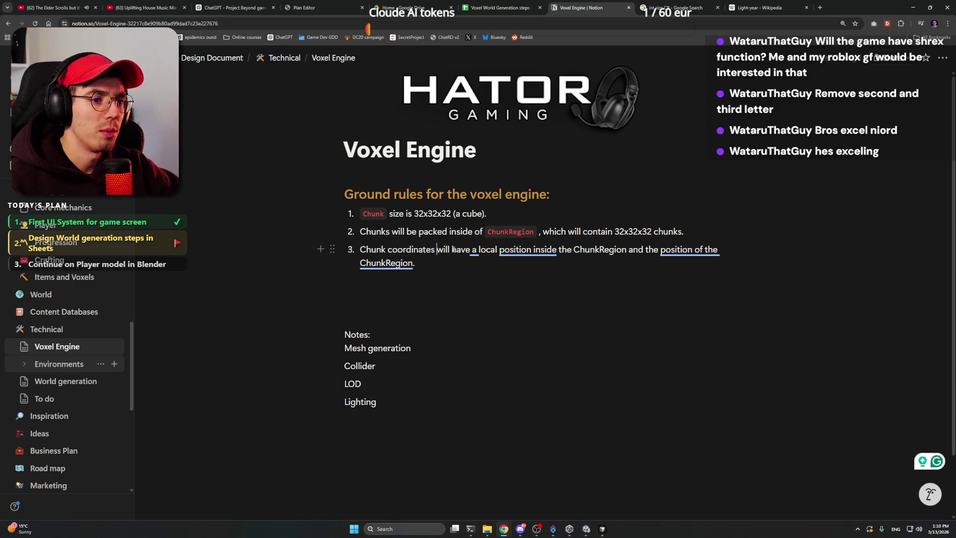
{"action": "left_click", "coordinate": [452, 250]}
{"action": "type", "text": "cons"}
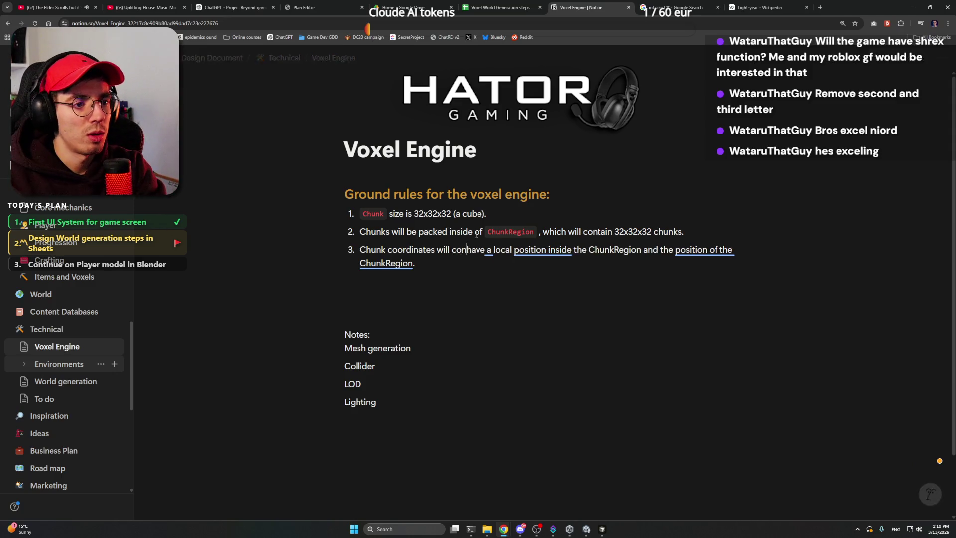
{"action": "type", "text": "ist of"}
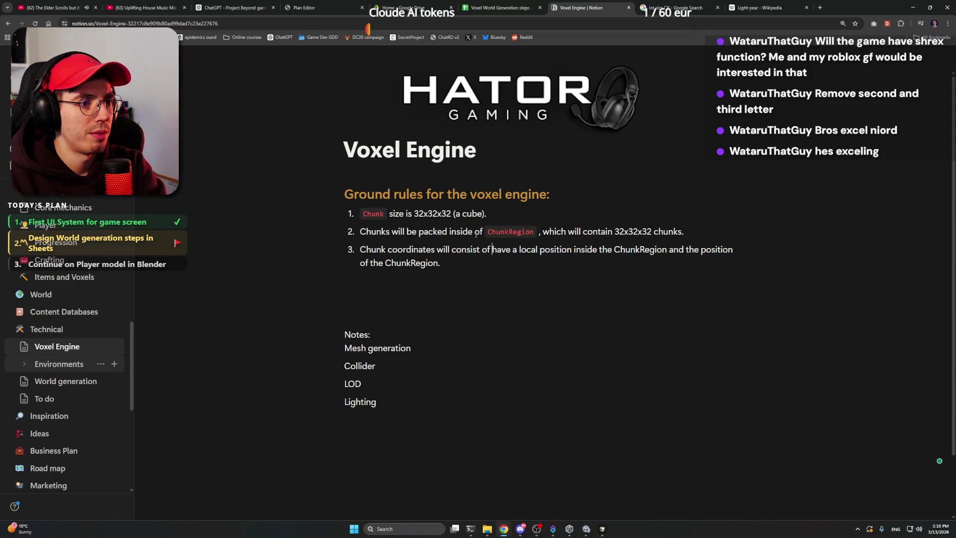
{"action": "key", "text": "ctrl+shift+Right"}
{"action": "key", "text": "BackSpace"}
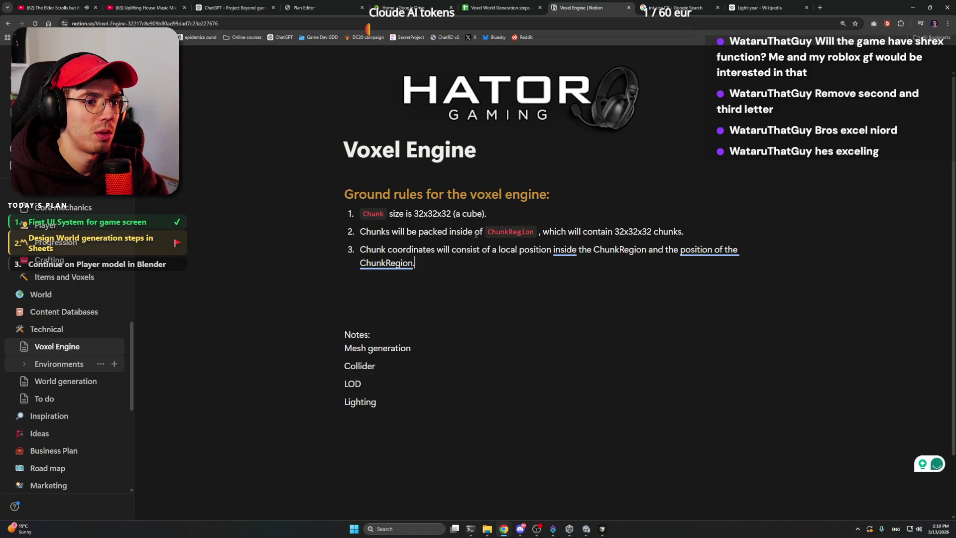
{"action": "type", "text": "global"}
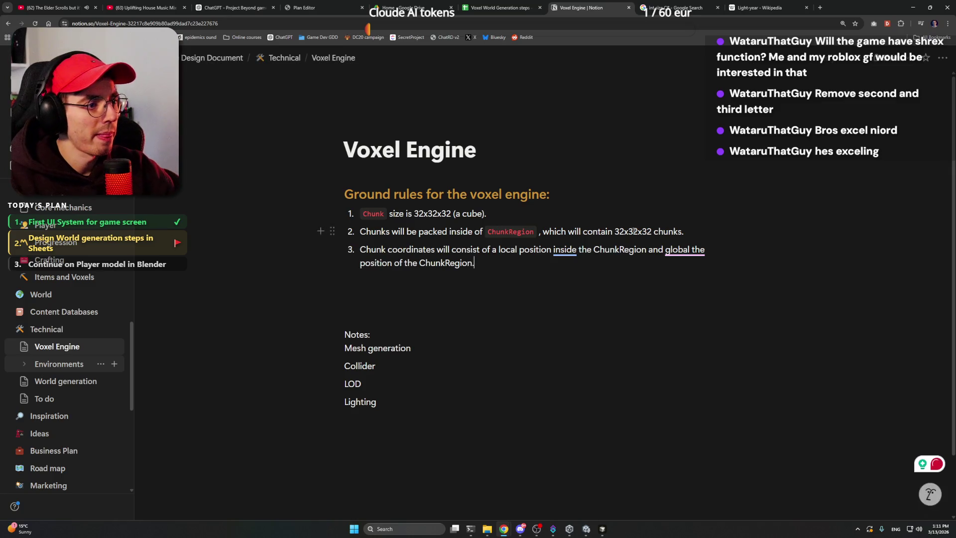
{"action": "left_click", "coordinate": [718, 283]}
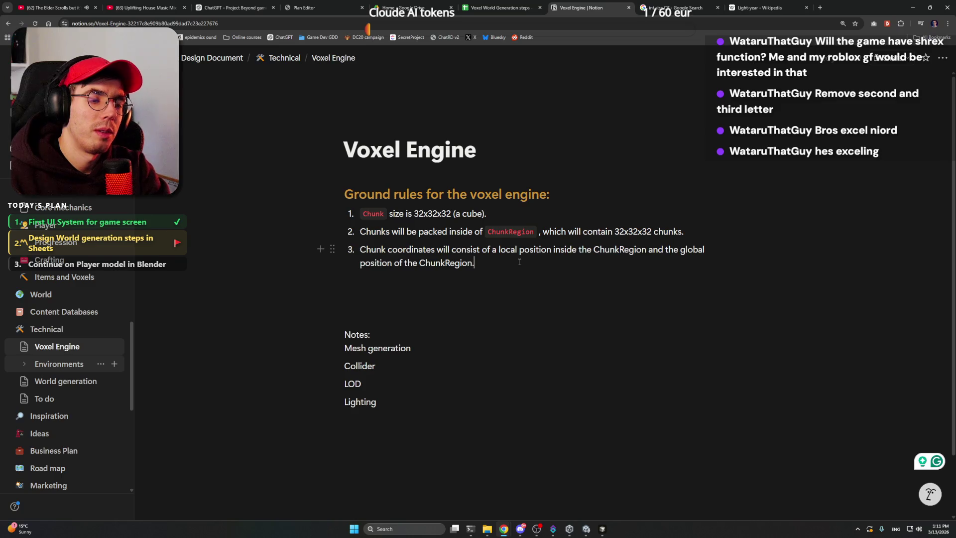
Add item 4 starting with the copied ChunkRegion code text: 'will use long for its coordinates.'.
{"action": "key", "text": "Return"}
{"action": "key", "text": "ctrl+v"}
{"action": "key", "text": "ctrl+z"}
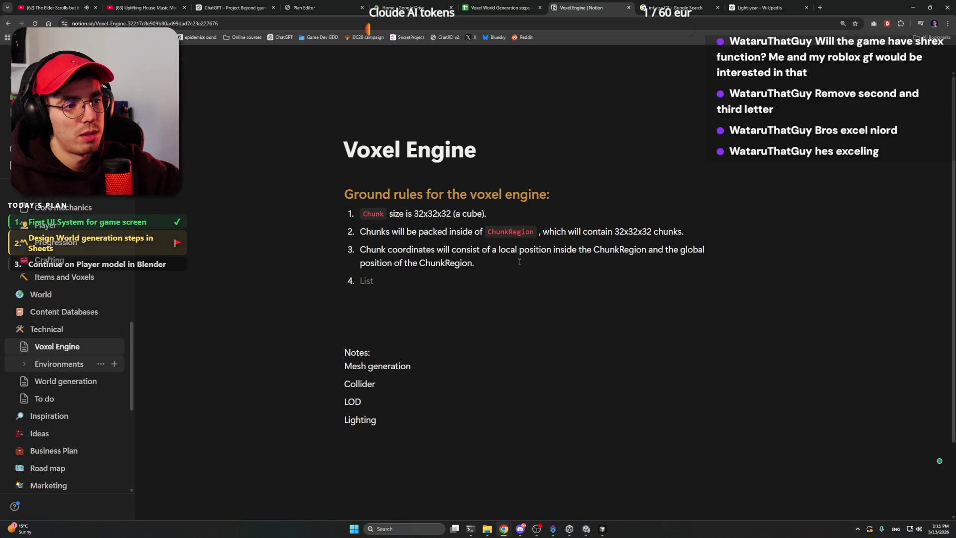
{"action": "double_click", "coordinate": [521, 231]}
{"action": "key", "text": "ctrl+c"}
{"action": "left_click", "coordinate": [489, 283]}
{"action": "key", "text": "ctrl+v"}
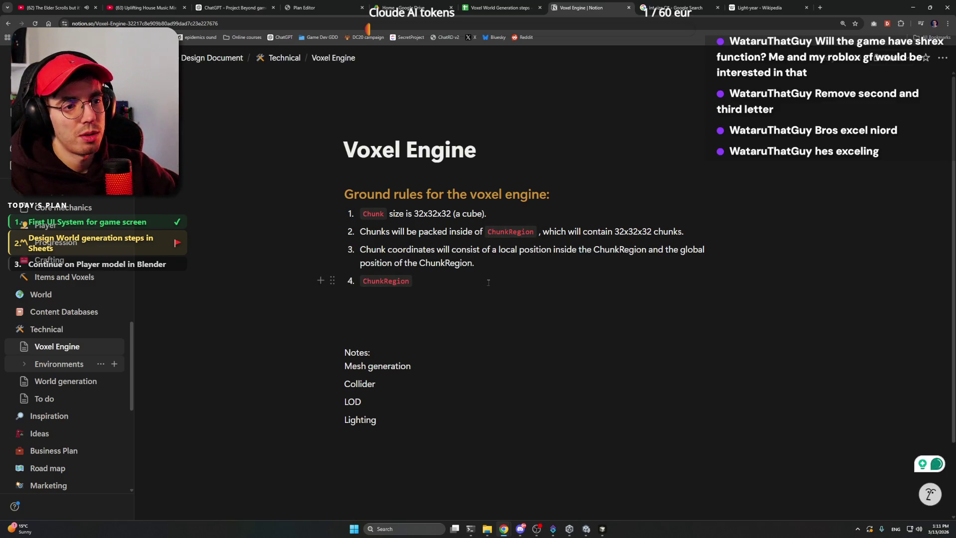
{"action": "type", "text": "will use "}
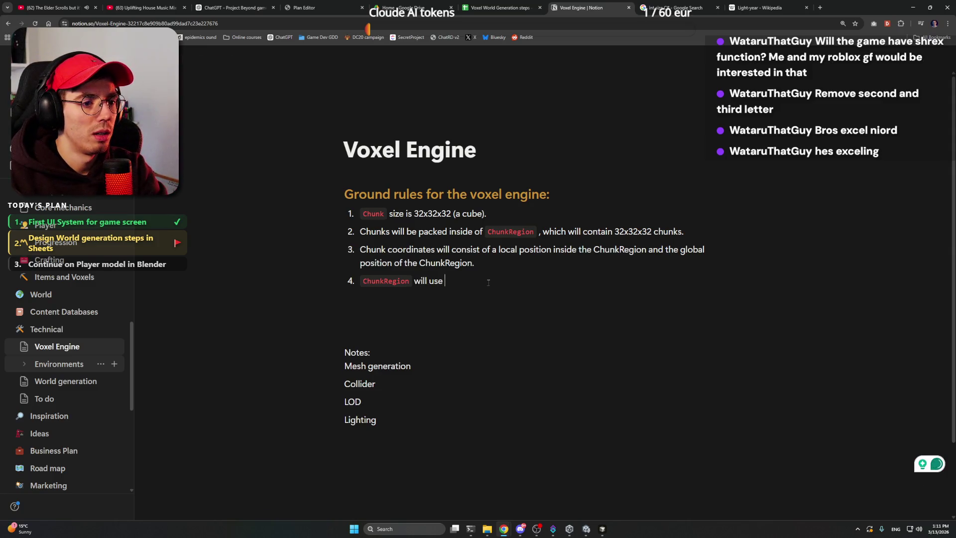
{"action": "type", "text": "ulong"}
{"action": "key", "text": "BackSpace"}
{"action": "key", "text": "BackSpace"}
{"action": "type", "text": "long"}
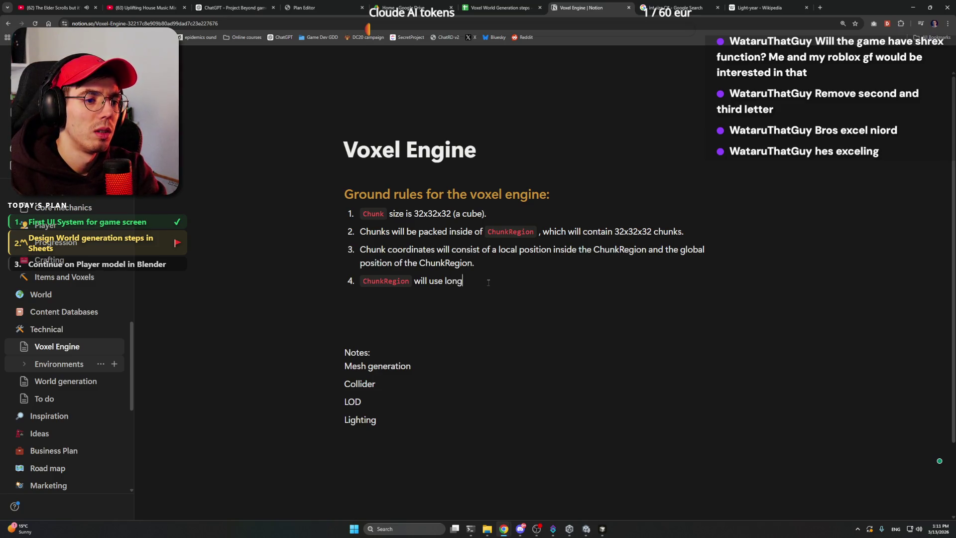
{"action": "type", "text": " for "}
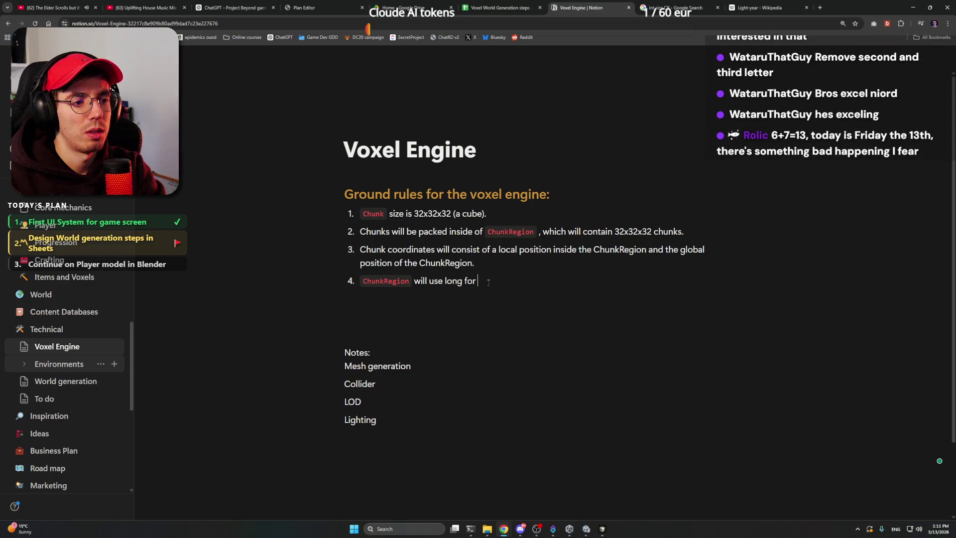
{"action": "type", "text": "it's coordinates"}
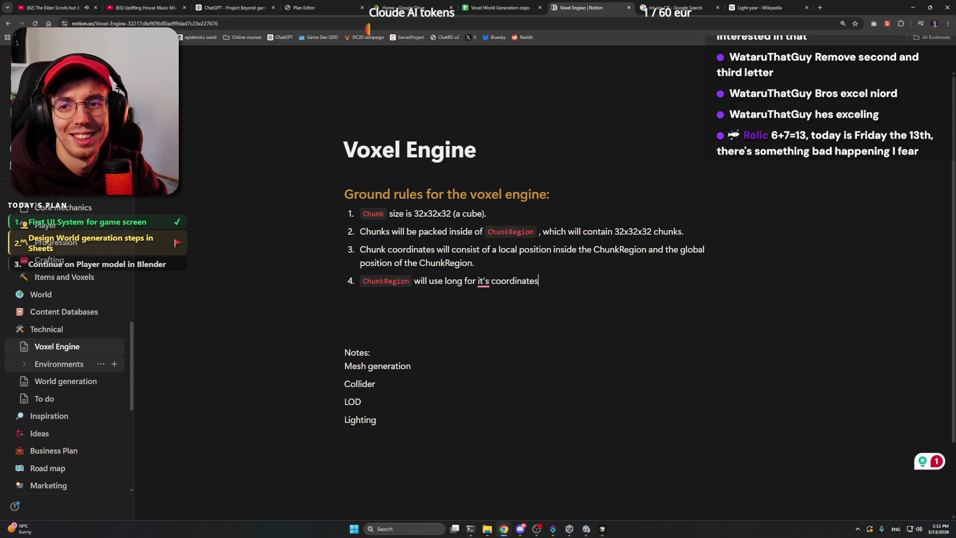
{"action": "type", "text": "."}
Correct 'it's' to 'its' in item 4 and start an empty item 5.
{"action": "left_click", "coordinate": [483, 281]}
{"action": "left_click", "coordinate": [478, 314]}
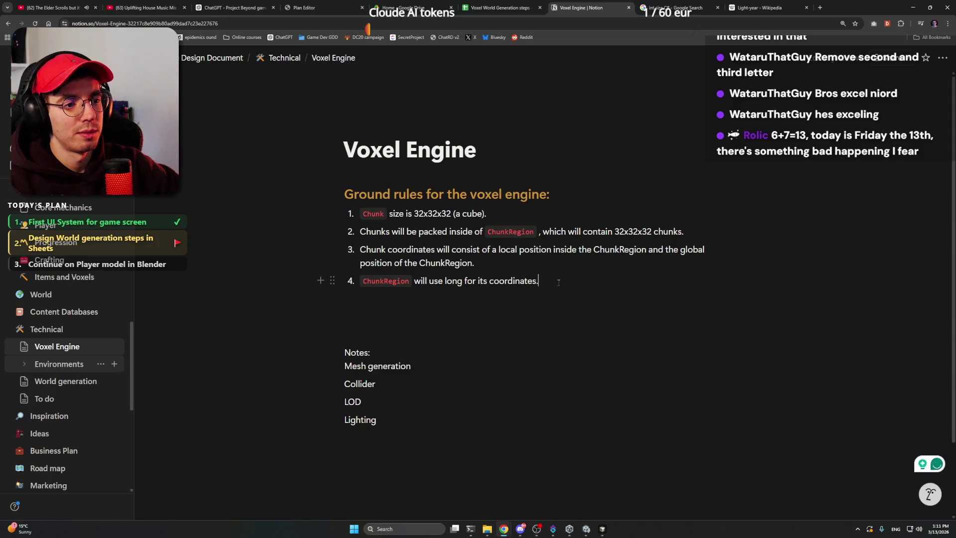
{"action": "mouse_move", "coordinate": [539, 281]}
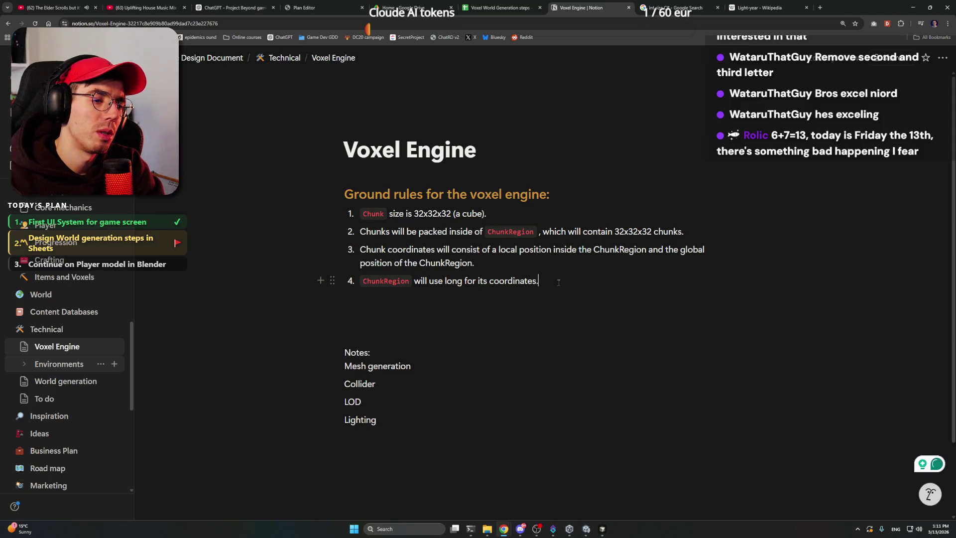
{"action": "key", "text": "Return"}
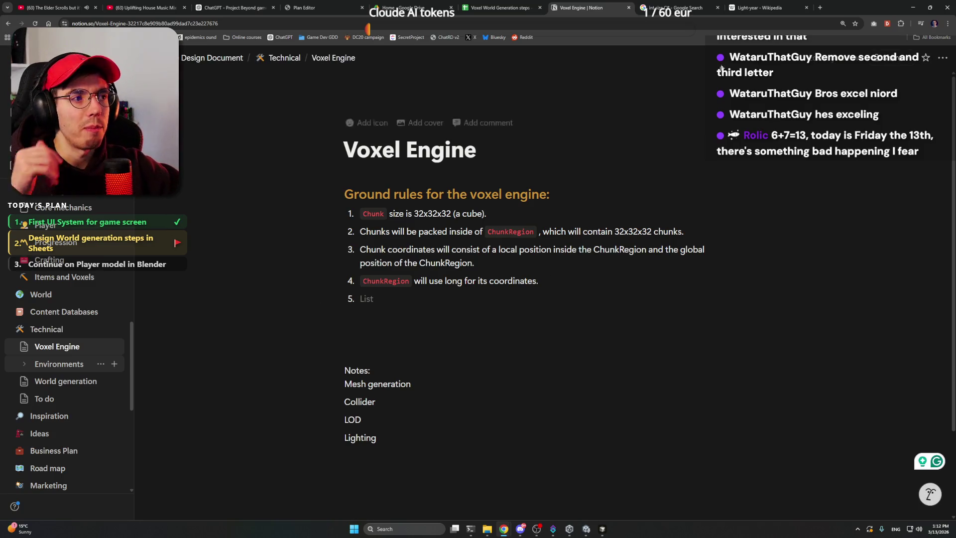
After glancing at the steps sheet, write 'A single voxel has this data:' into item 5.
{"action": "left_click", "coordinate": [500, 7]}
{"action": "left_click", "coordinate": [551, 178]}
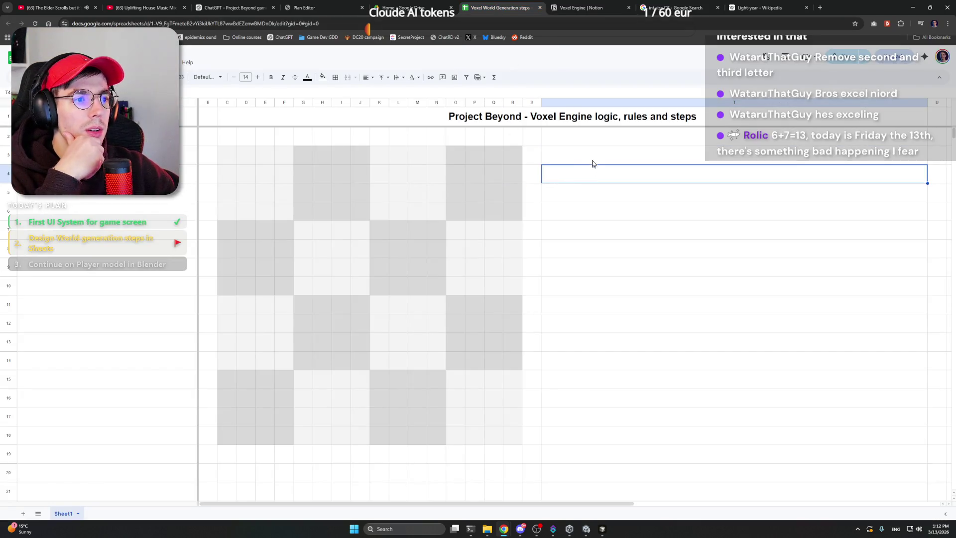
{"action": "left_click", "coordinate": [594, 158]}
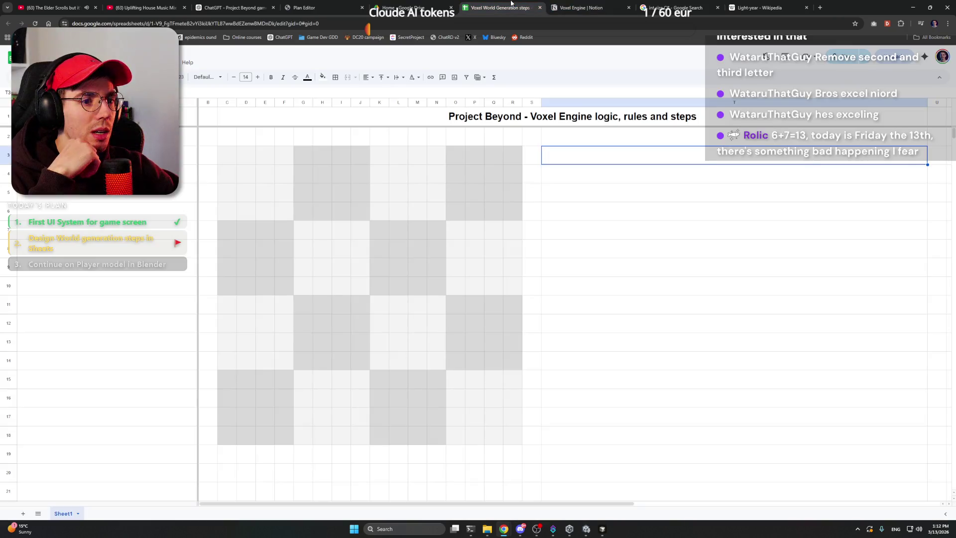
{"action": "left_click", "coordinate": [583, 8]}
{"action": "left_click", "coordinate": [515, 7]}
{"action": "left_click", "coordinate": [582, 8]}
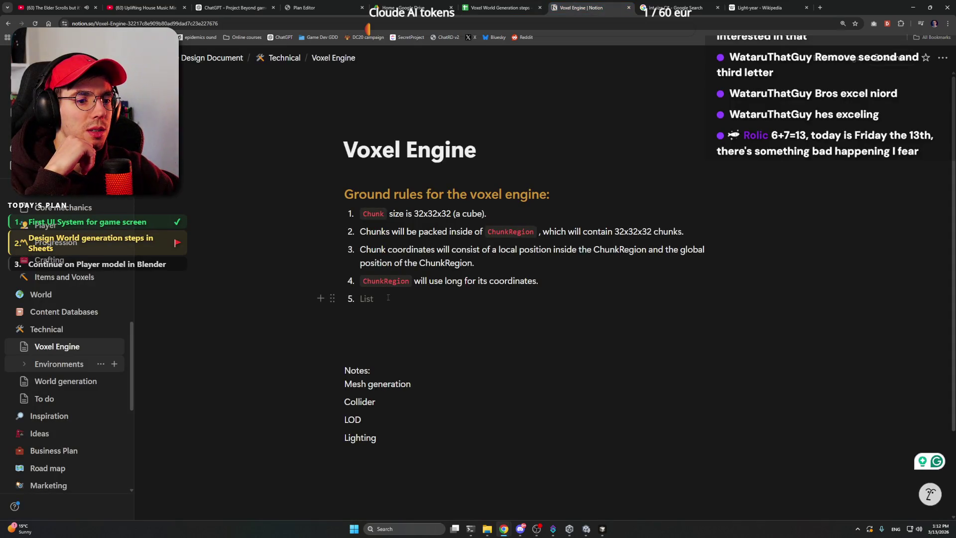
{"action": "type", "text": "A ch"}
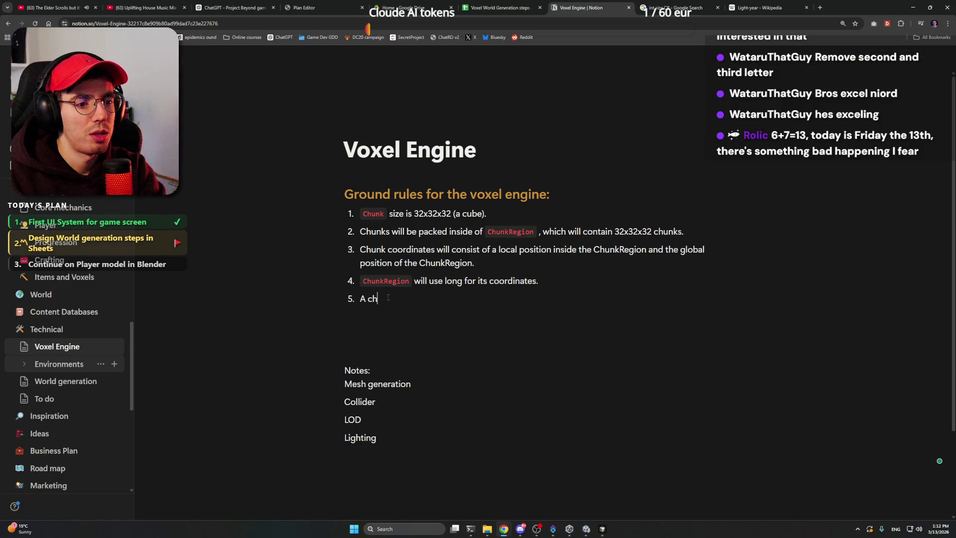
{"action": "key", "text": "BackSpace"}
{"action": "type", "text": "voxel"}
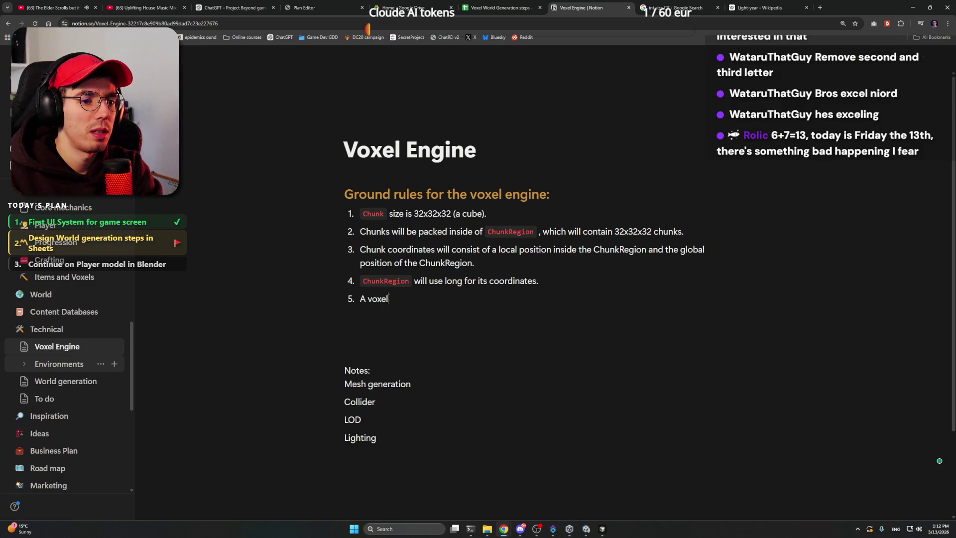
{"action": "type", "text": "ngle vo"}
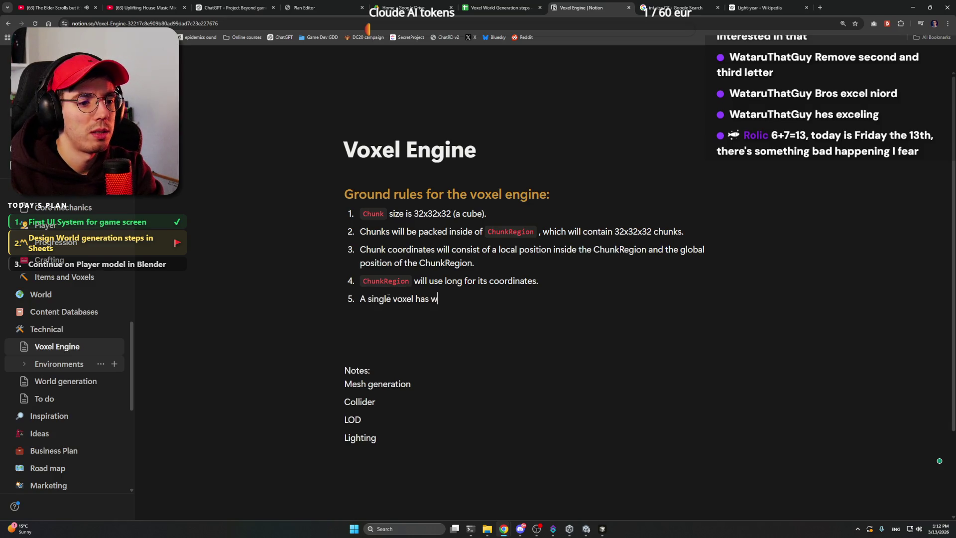
{"action": "type", "text": " data:"}
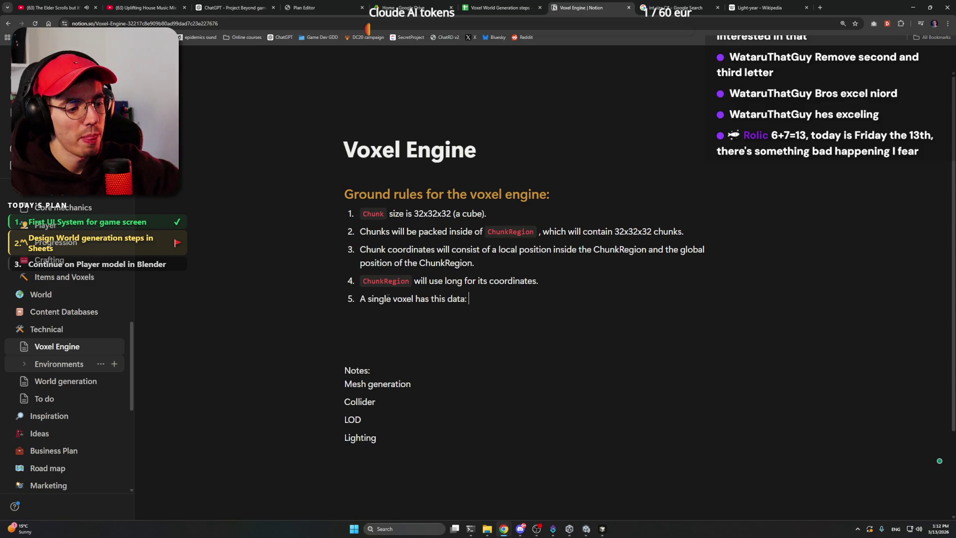
{"action": "left_click", "coordinate": [586, 529]}
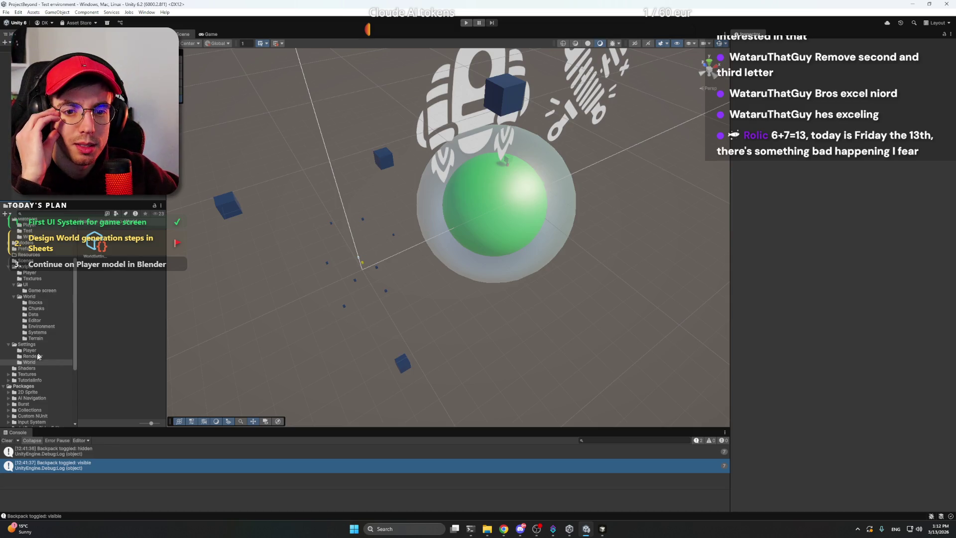
Open VoxelPacking.cs from Unity's Chunks scripts folder in the Cursor editor.
{"action": "left_click", "coordinate": [43, 309]}
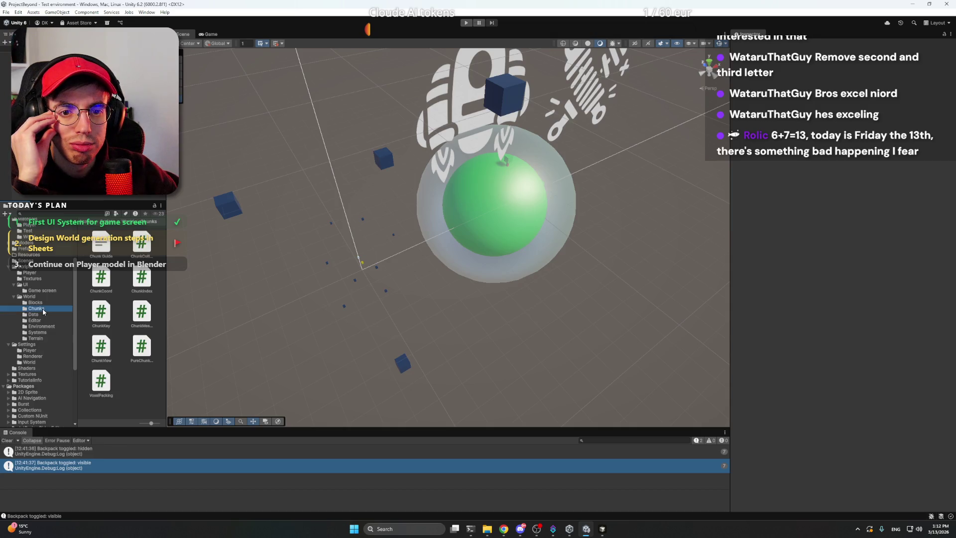
{"action": "left_click", "coordinate": [143, 245]}
{"action": "left_click", "coordinate": [140, 347]}
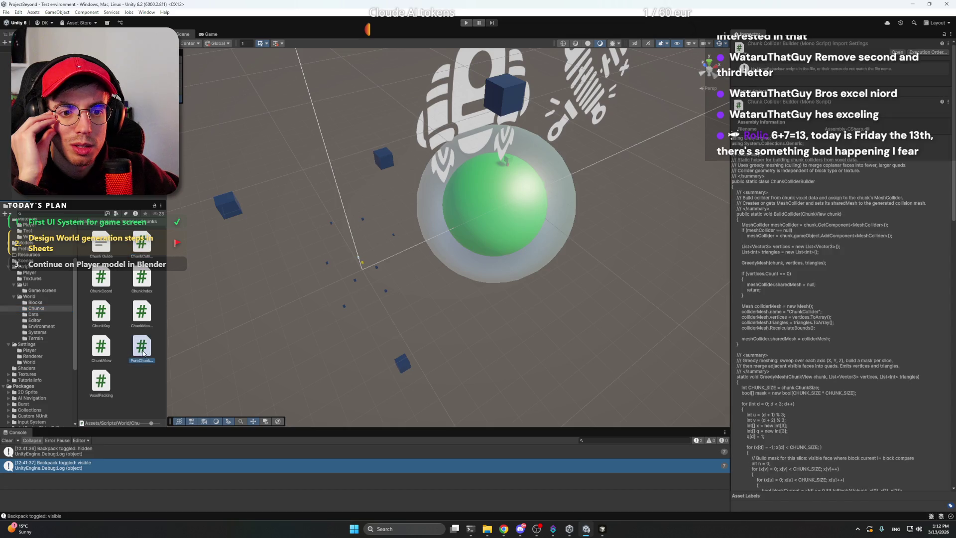
{"action": "left_click", "coordinate": [111, 376]}
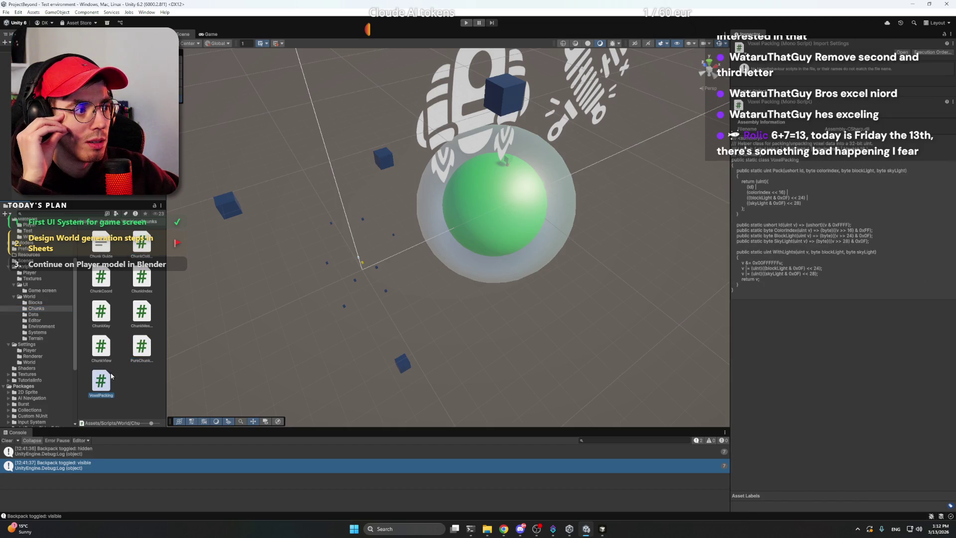
{"action": "left_click", "coordinate": [603, 529]}
{"action": "left_click", "coordinate": [351, 142]}
{"action": "left_click", "coordinate": [448, 65]}
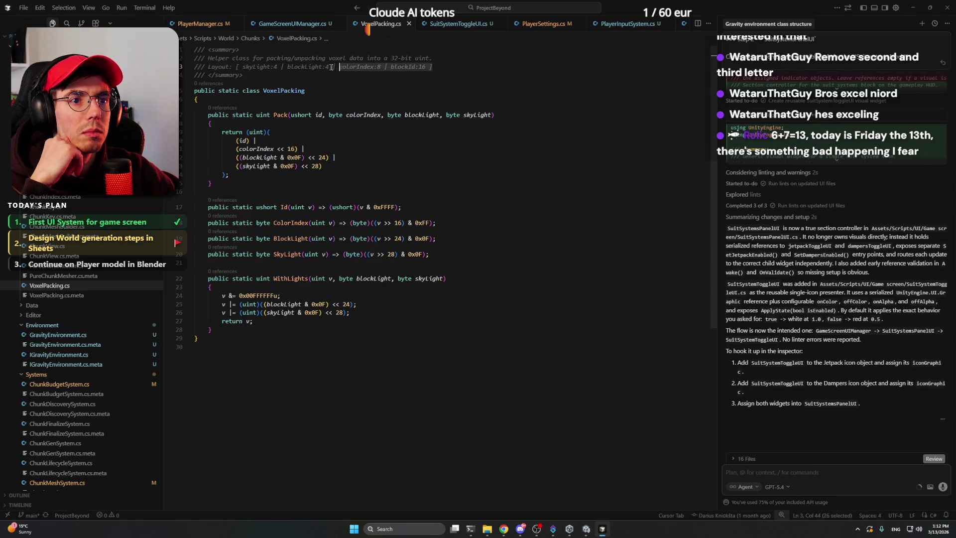
Copy the 32-bit uint layout comment from VoxelPacking.cs and return to the Notion page.
{"action": "left_click_drag", "start_coordinate": [443, 66], "coordinate": [392, 59]}
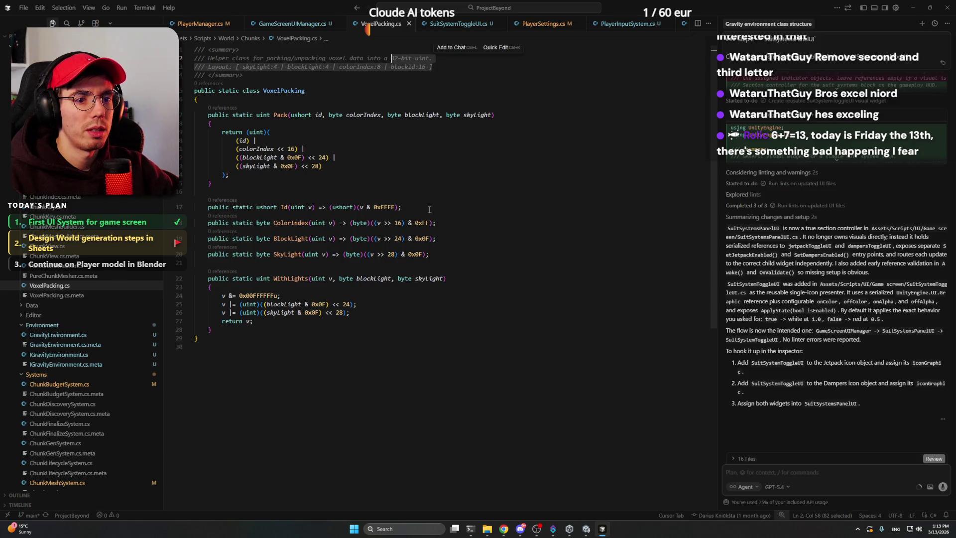
{"action": "left_click", "coordinate": [196, 223]}
{"action": "mouse_move", "coordinate": [504, 529]}
{"action": "left_click", "coordinate": [493, 497]}
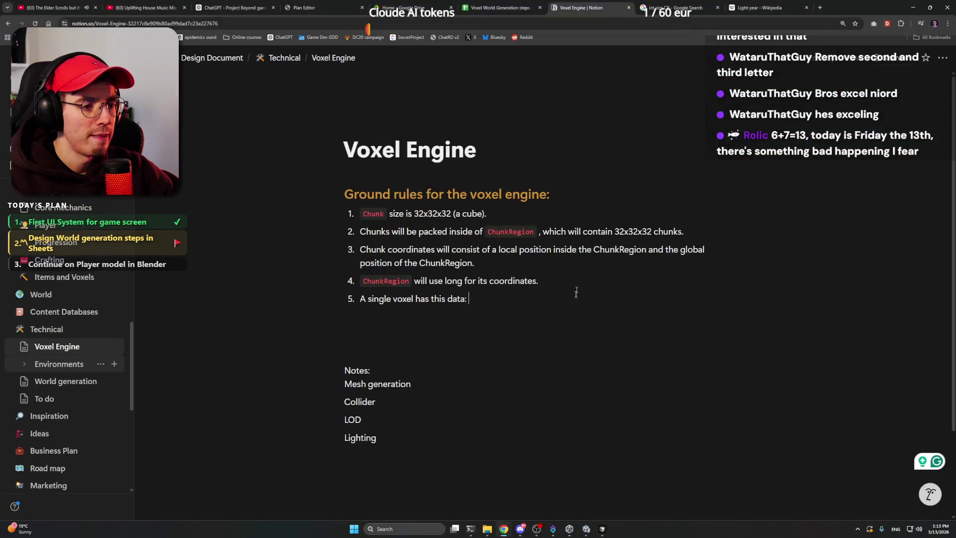
Paste the layout comment below item 5 as a code block.
{"action": "key", "text": "Return"}
{"action": "type", "text": "32-bit uint. /// Layout: [ skyLight:4 | blockLight:4 | colorIndex:8 | blockId:16 ]"}
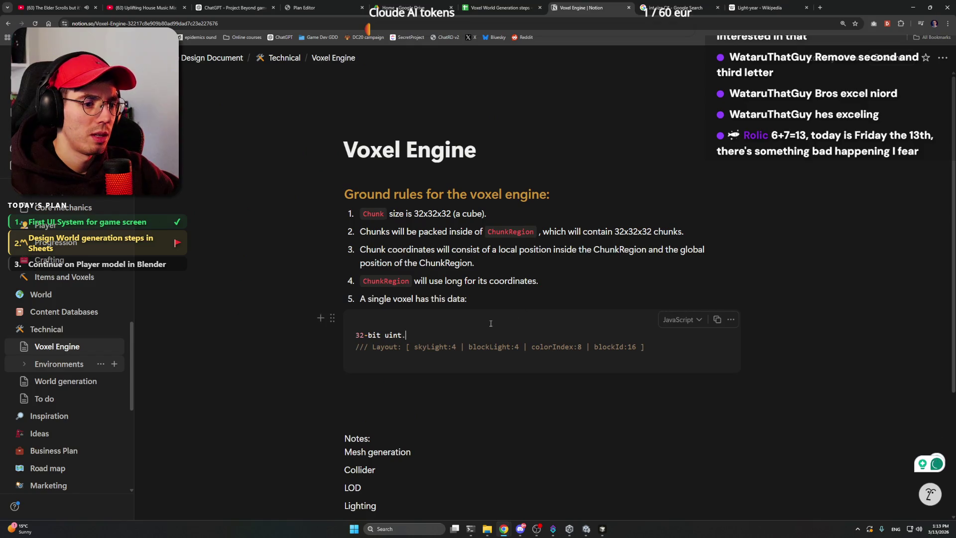
{"action": "left_click", "coordinate": [419, 332]}
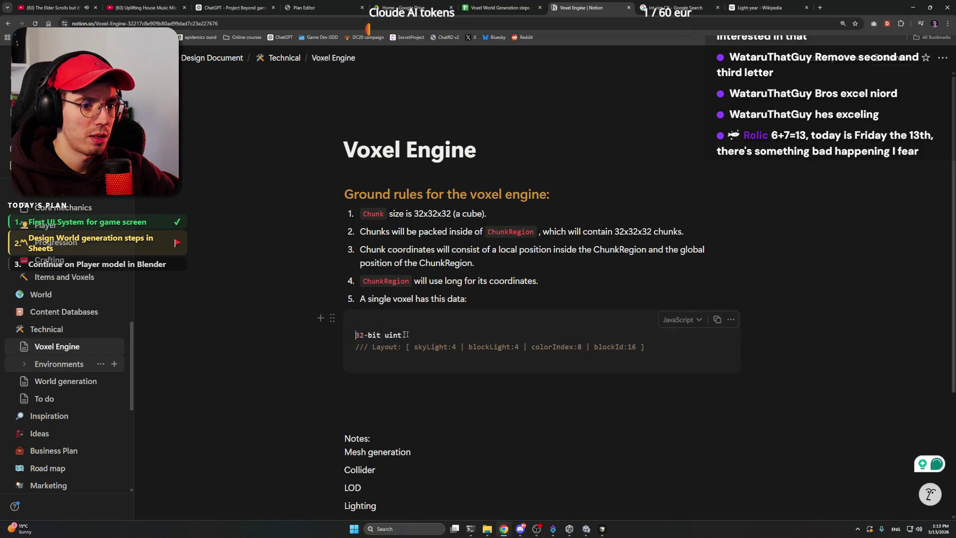
{"action": "key", "text": "Escape"}
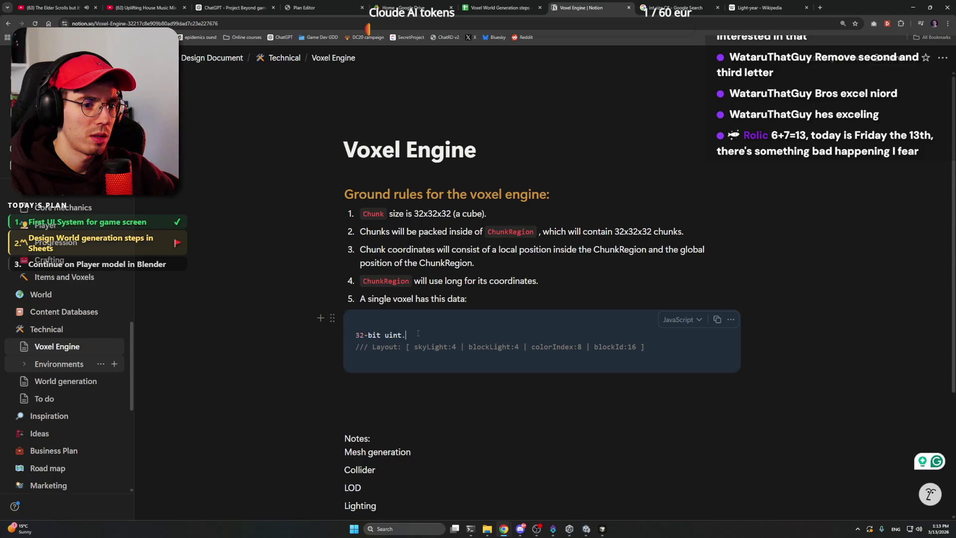
{"action": "left_click", "coordinate": [418, 333]}
{"action": "key", "text": "Escape"}
{"action": "left_click", "coordinate": [656, 348]}
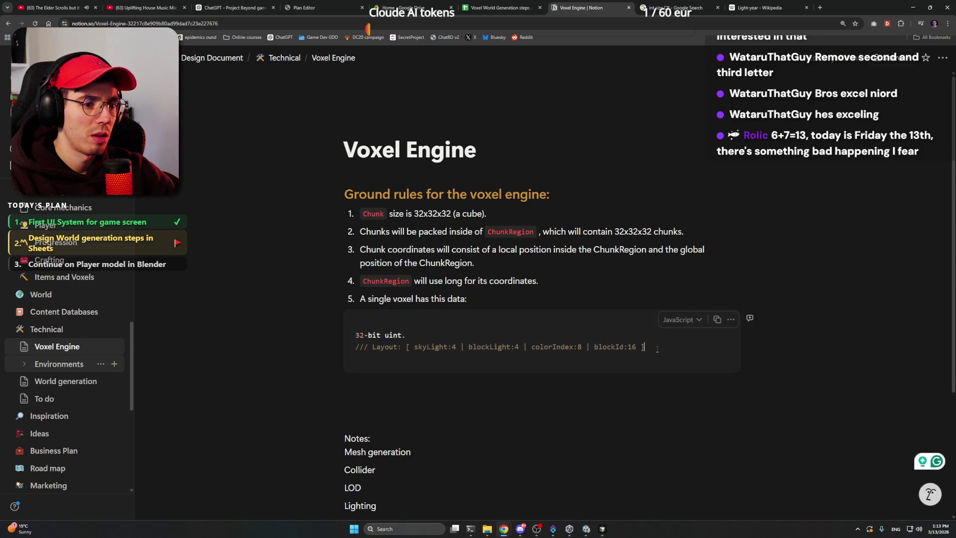
Copy '[ skyLight:4 | blockLight:4 | colorIndex:8 | blockId:16 ]' onto the end of item 5.
{"action": "triple_click", "coordinate": [412, 334]}
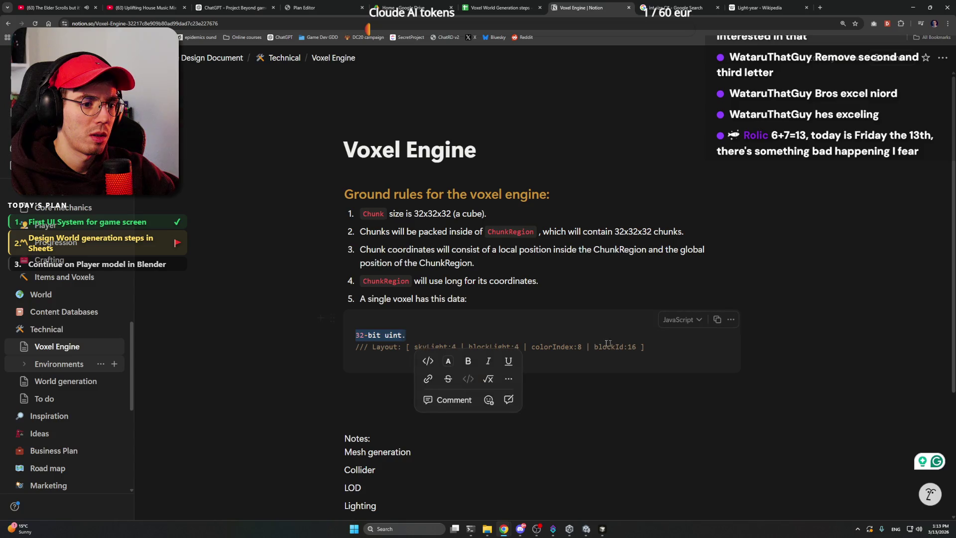
{"action": "left_click_drag", "start_coordinate": [644, 347], "coordinate": [407, 346]}
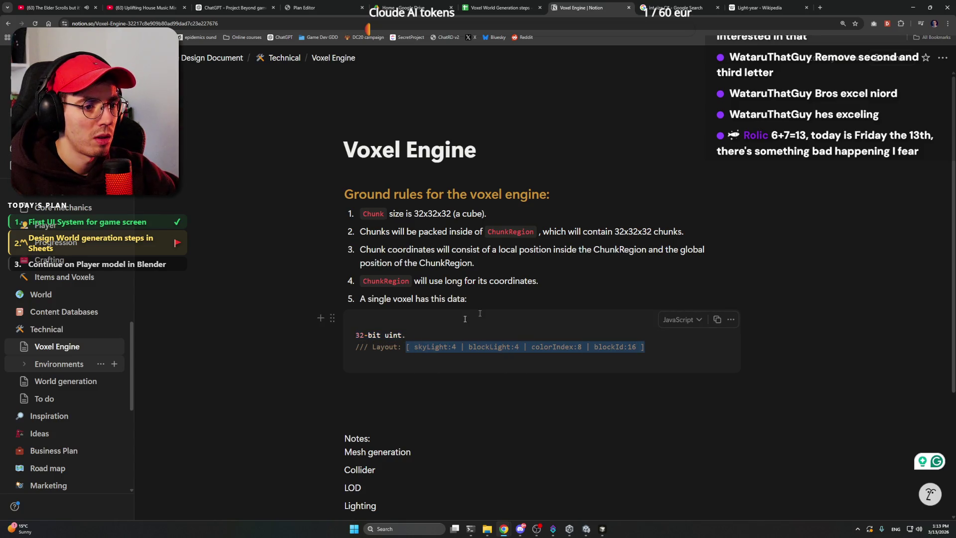
{"action": "key", "text": "ctrl+c"}
{"action": "left_click", "coordinate": [468, 299]}
{"action": "key", "text": "ctrl+v"}
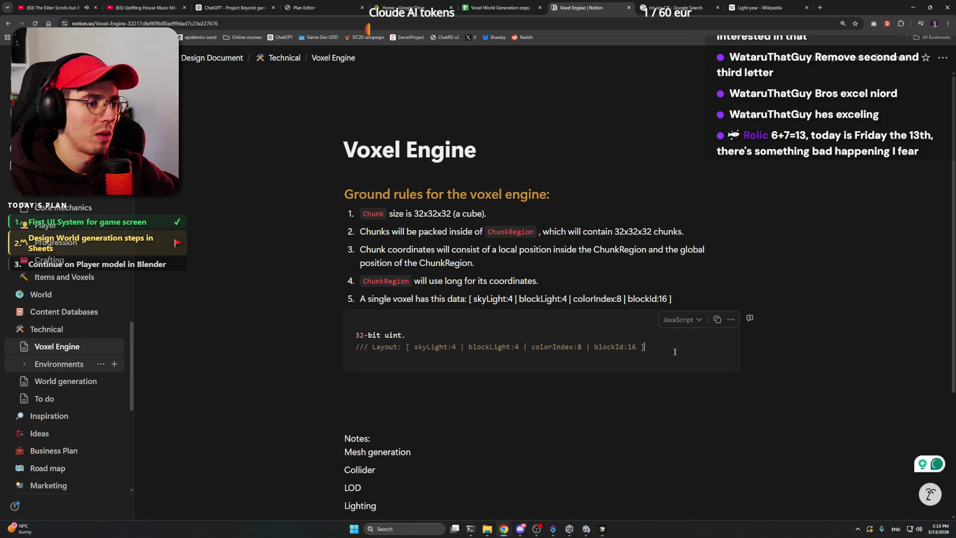
{"action": "key", "text": "ctrl+a"}
{"action": "left_click", "coordinate": [333, 319]}
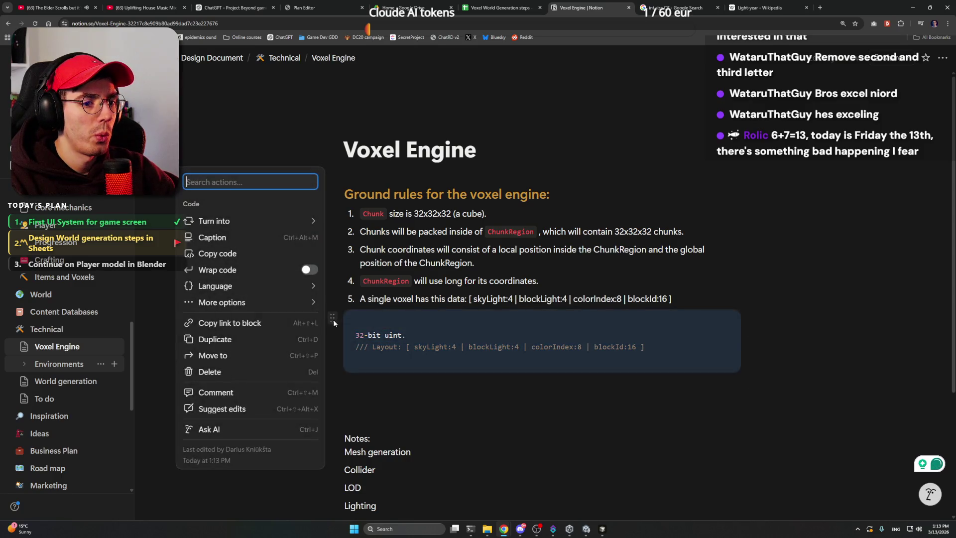
Delete the pasted code block and format item 5's bit layout as inline code.
{"action": "left_click", "coordinate": [216, 371]}
{"action": "mouse_move", "coordinate": [680, 299]}
{"action": "left_mouse_down"}
{"action": "mouse_move", "coordinate": [467, 299]}
{"action": "mouse_move", "coordinate": [676, 301]}
{"action": "left_mouse_up"}
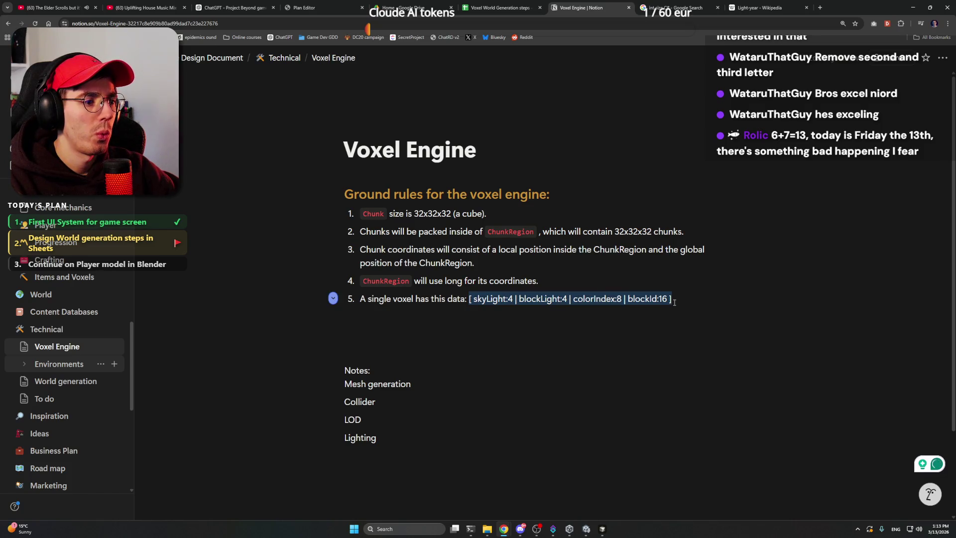
{"action": "left_click", "coordinate": [804, 322]}
{"action": "left_click", "coordinate": [712, 300]}
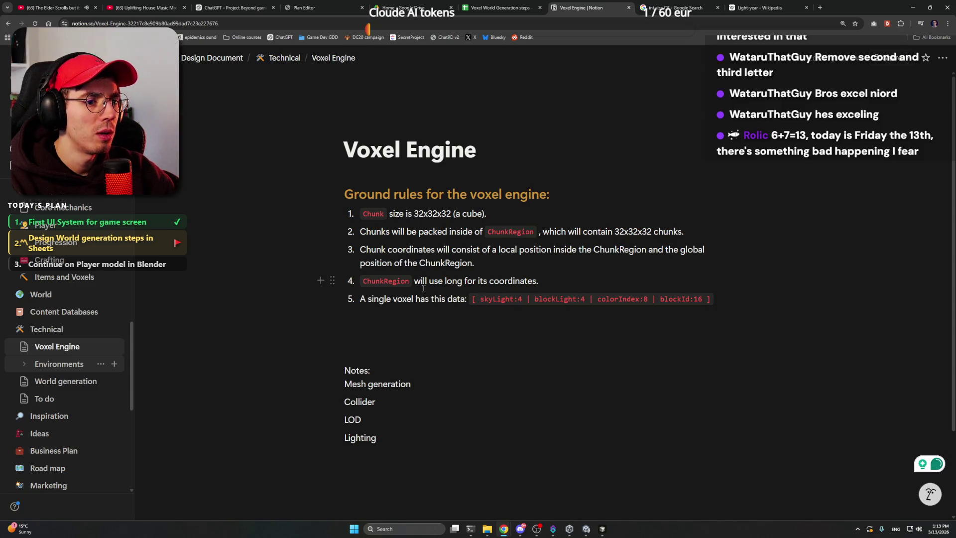
{"action": "left_click", "coordinate": [557, 279]}
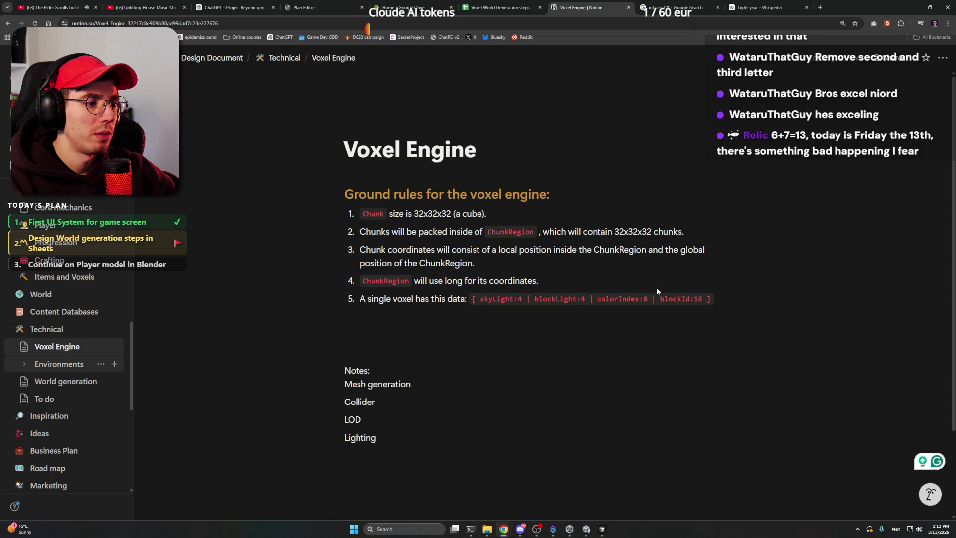
{"action": "mouse_move", "coordinate": [717, 300]}
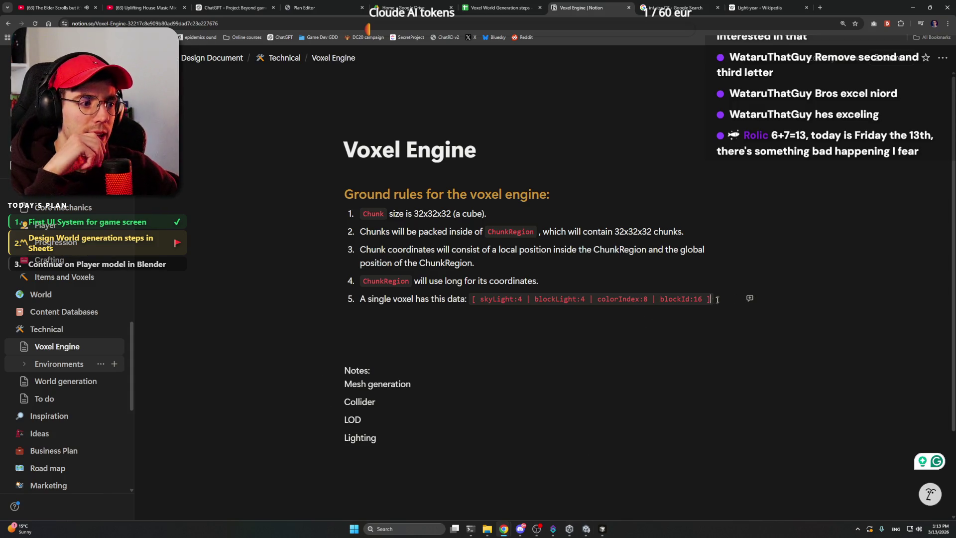
Review the inline bit layout, add an empty item 6, and switch to the voxel engine spreadsheet.
{"action": "left_click_drag", "start_coordinate": [717, 299], "coordinate": [472, 299]}
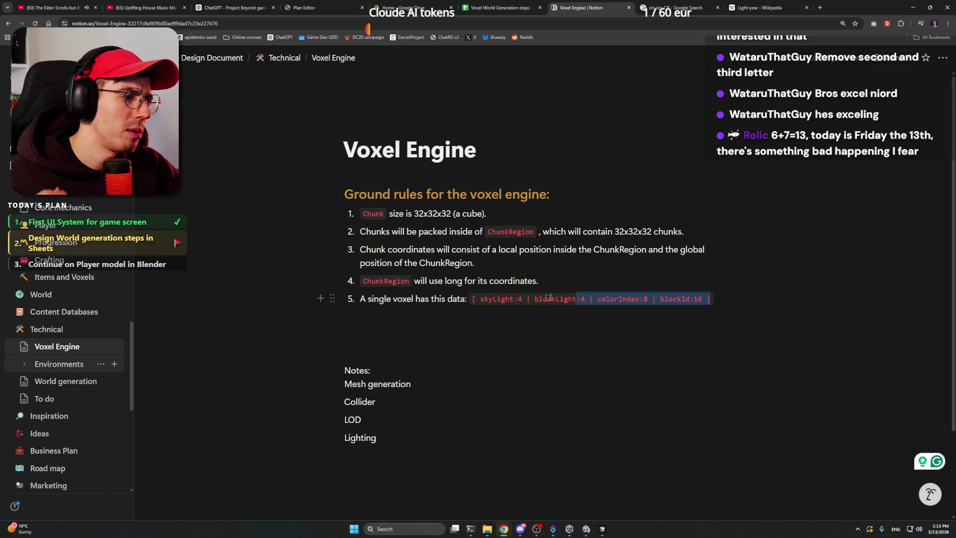
{"action": "left_click", "coordinate": [473, 299]}
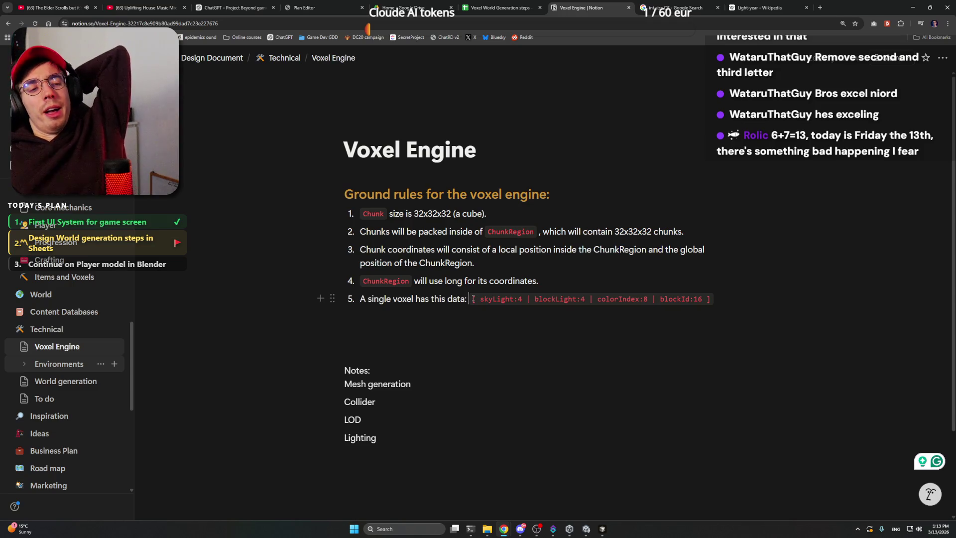
{"action": "left_click", "coordinate": [473, 299]}
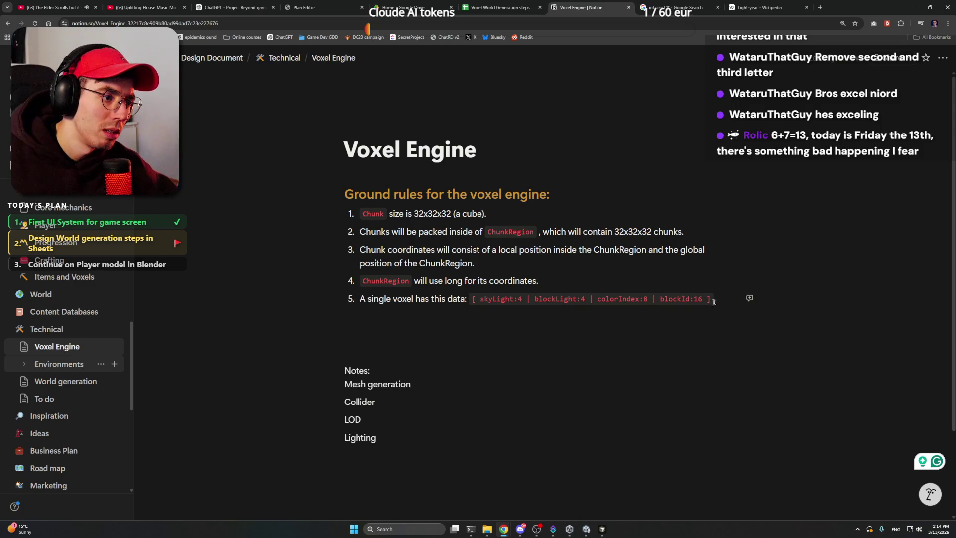
{"action": "left_click_drag", "start_coordinate": [712, 299], "coordinate": [473, 299]}
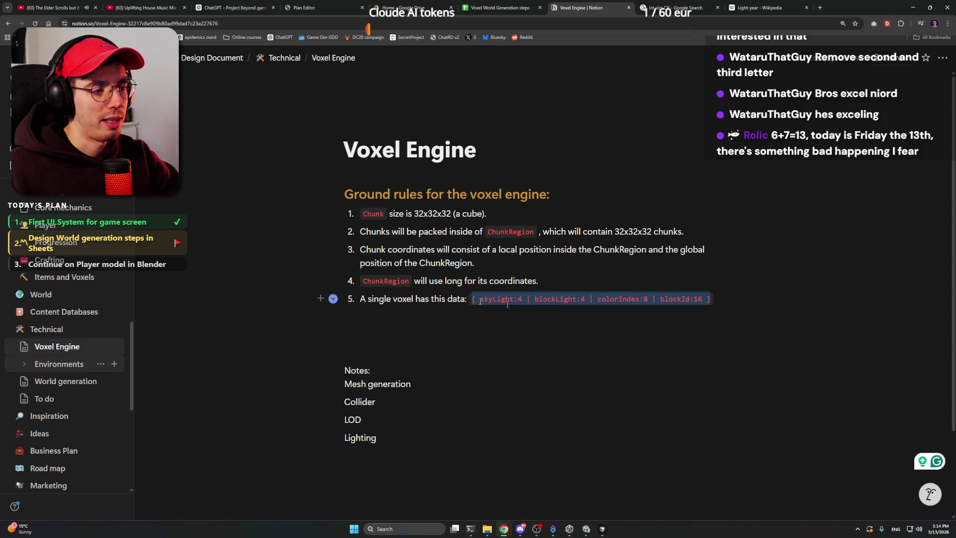
{"action": "left_click_drag", "start_coordinate": [712, 299], "coordinate": [570, 299]}
{"action": "left_click", "coordinate": [723, 299]}
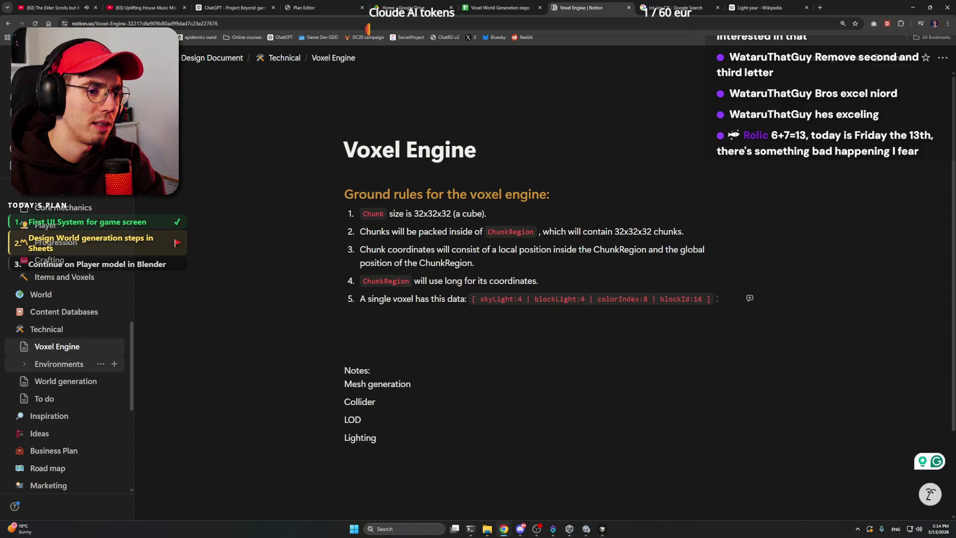
{"action": "key", "text": "Return"}
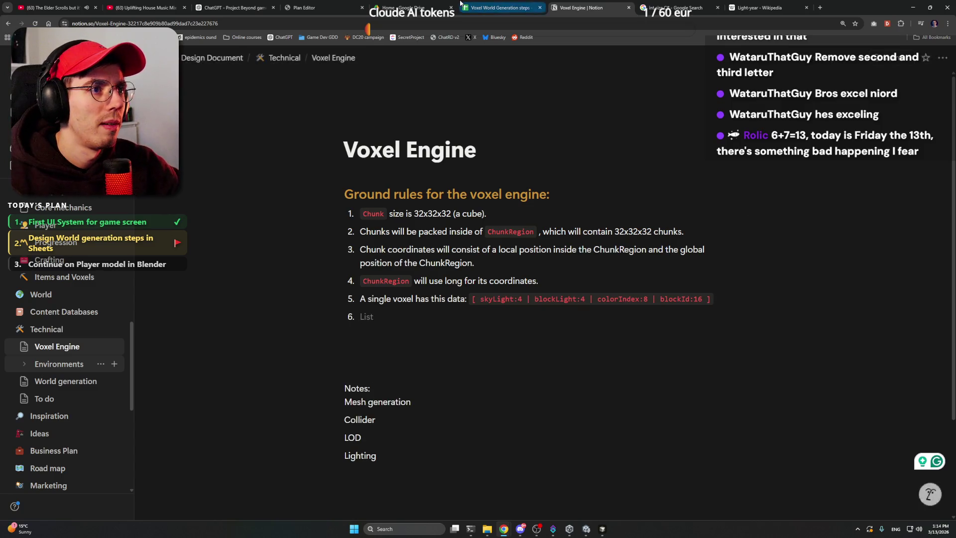
{"action": "left_click", "coordinate": [463, 8]}
{"action": "left_click", "coordinate": [437, 228]}
Look over the checkerboard grid K3:R10 and select merged cell T3 for a note.
{"action": "left_click", "coordinate": [578, 212]}
{"action": "left_click", "coordinate": [591, 158]}
{"action": "left_click", "coordinate": [528, 158]}
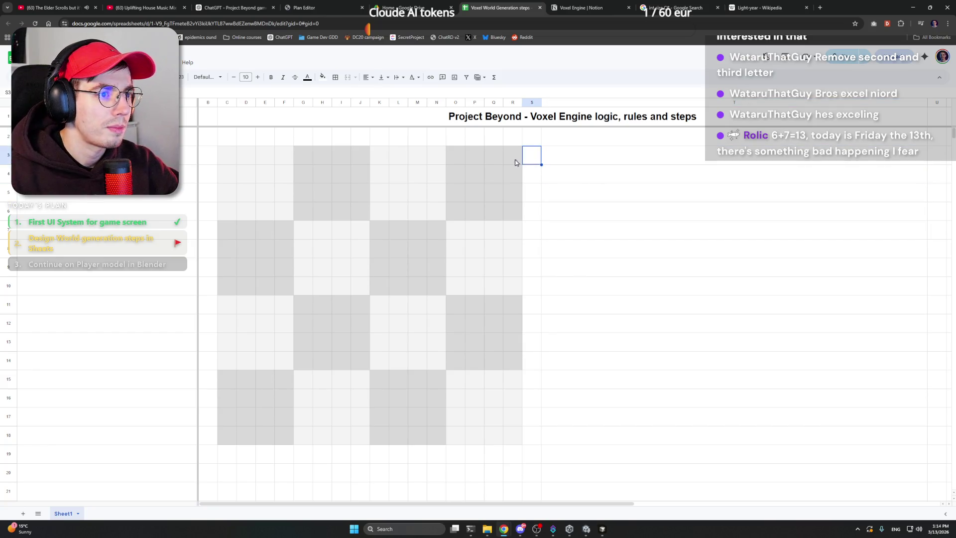
{"action": "left_click_drag", "start_coordinate": [516, 158], "coordinate": [382, 291]}
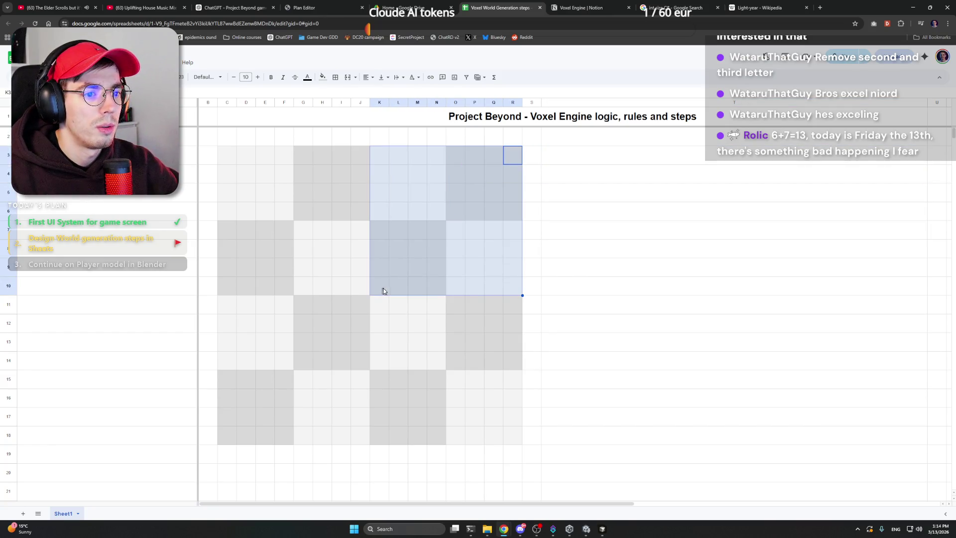
{"action": "left_click", "coordinate": [490, 203]}
{"action": "left_click_drag", "start_coordinate": [512, 155], "coordinate": [387, 285]}
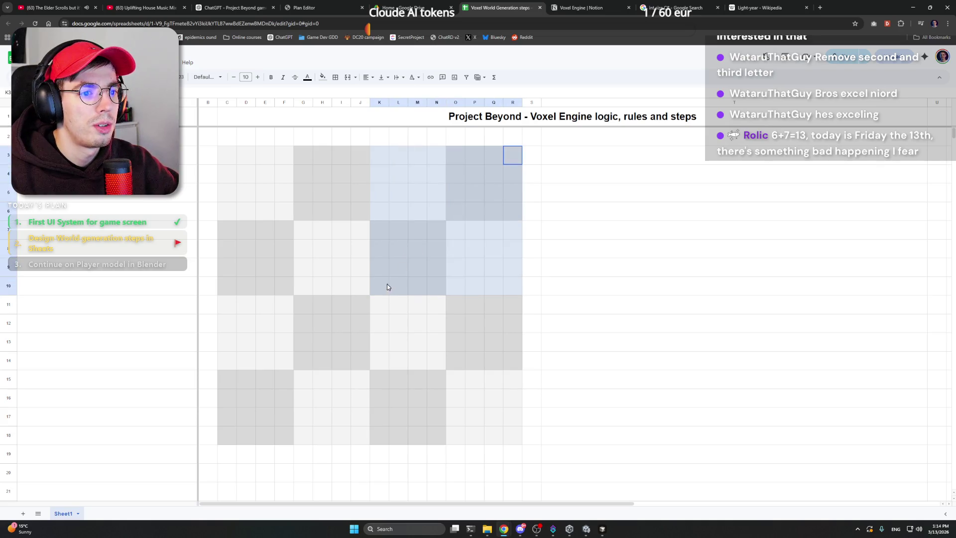
{"action": "left_click", "coordinate": [534, 200]}
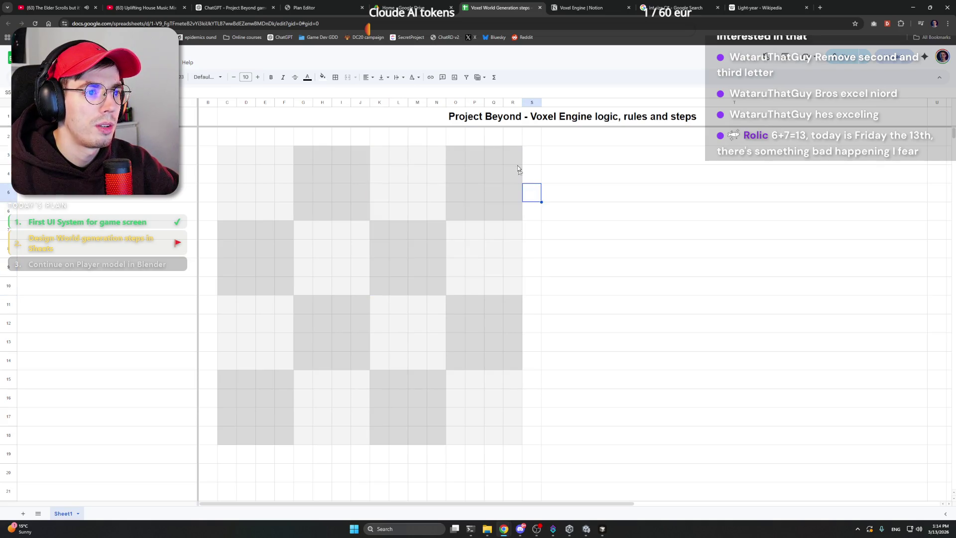
{"action": "left_click_drag", "start_coordinate": [515, 157], "coordinate": [377, 285]}
{"action": "left_click", "coordinate": [588, 163]}
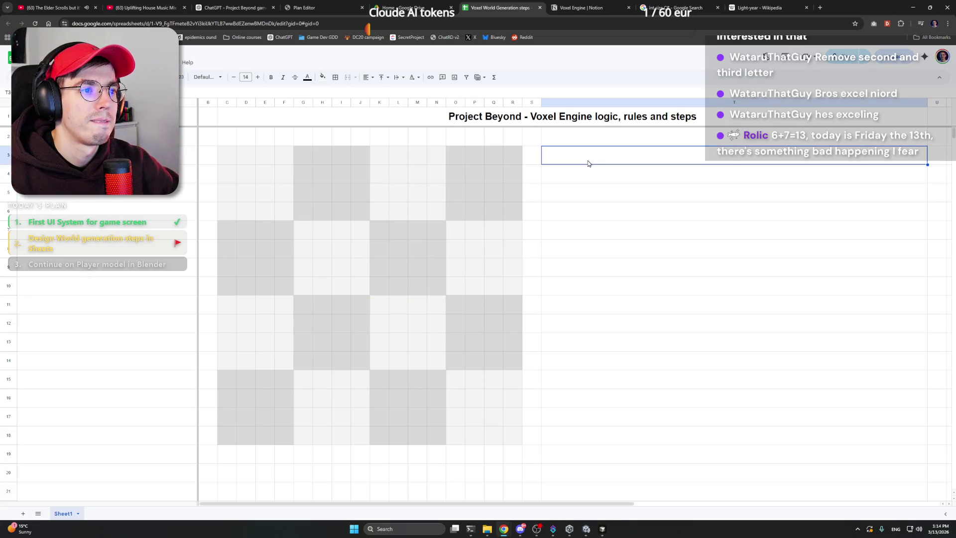
{"action": "type", "text": "F"}
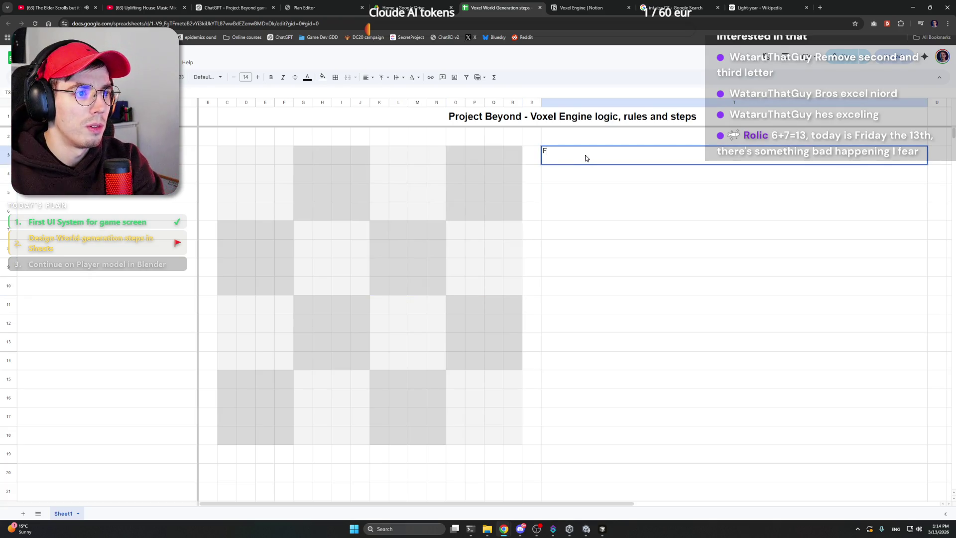
{"action": "type", "text": "irst step"}
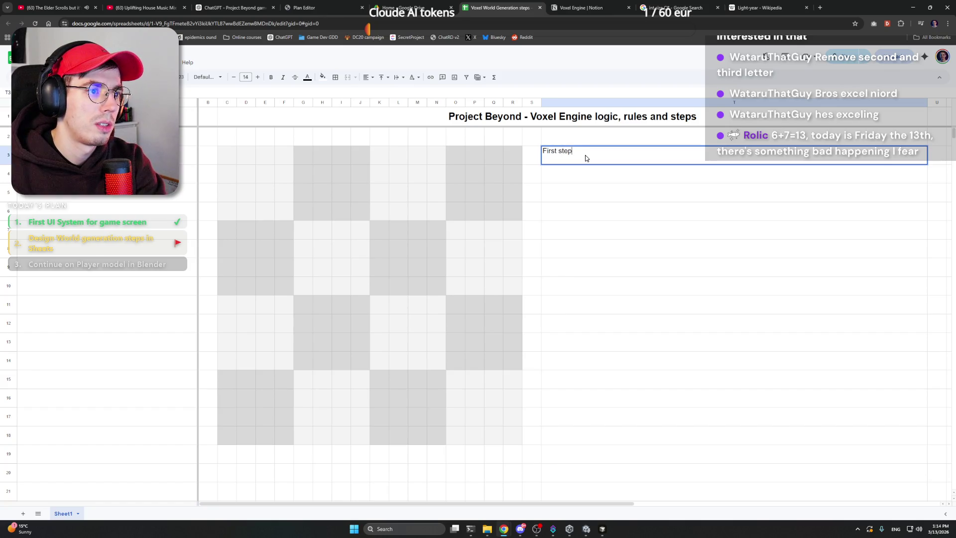
{"action": "type", "text": ", "}
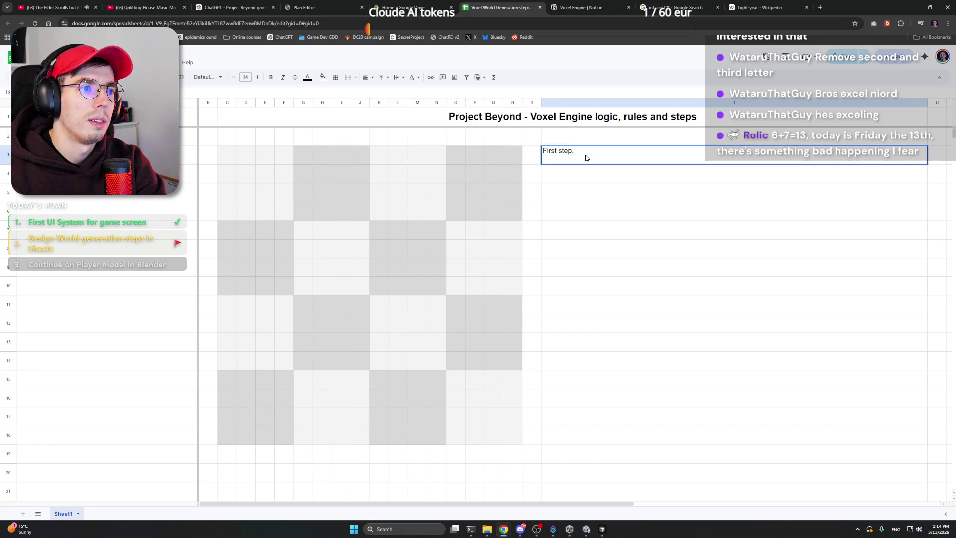
{"action": "type", "text": "inside of game world"}
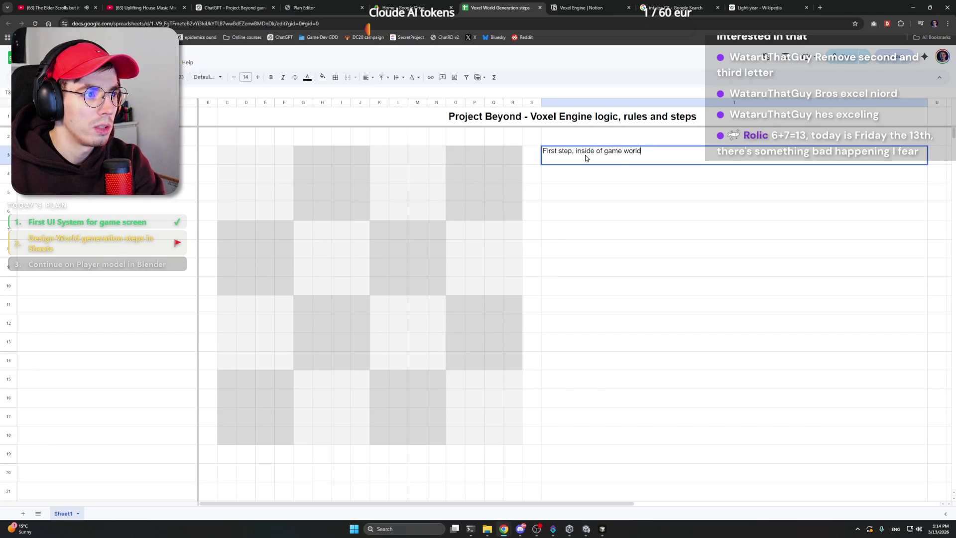
Write the 'First iteration of an engine…' note in T3 and begin 'For the first' in T4.
{"action": "key", "text": "ctrl+a"}
{"action": "key", "text": "BackSpace"}
{"action": "type", "text": "W"}
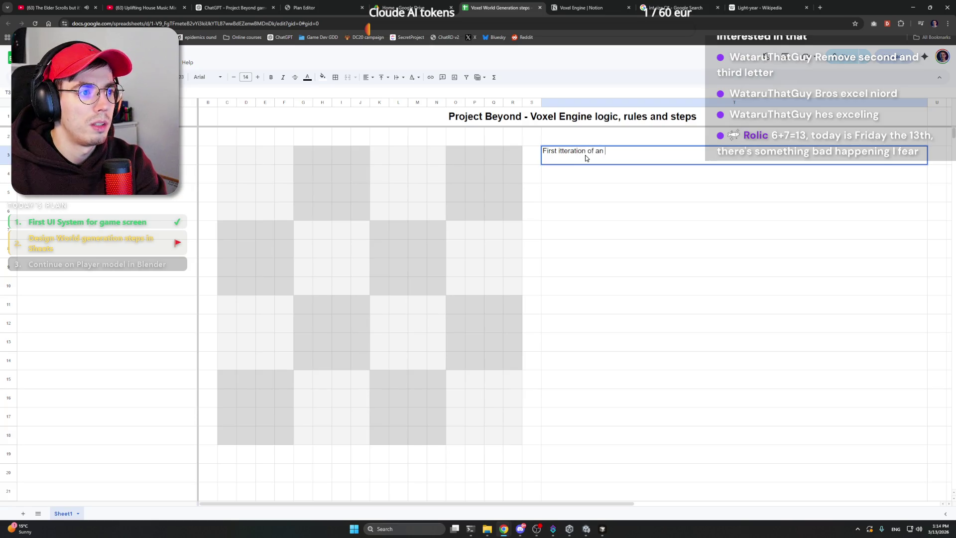
{"action": "type", "text": "only create a l"}
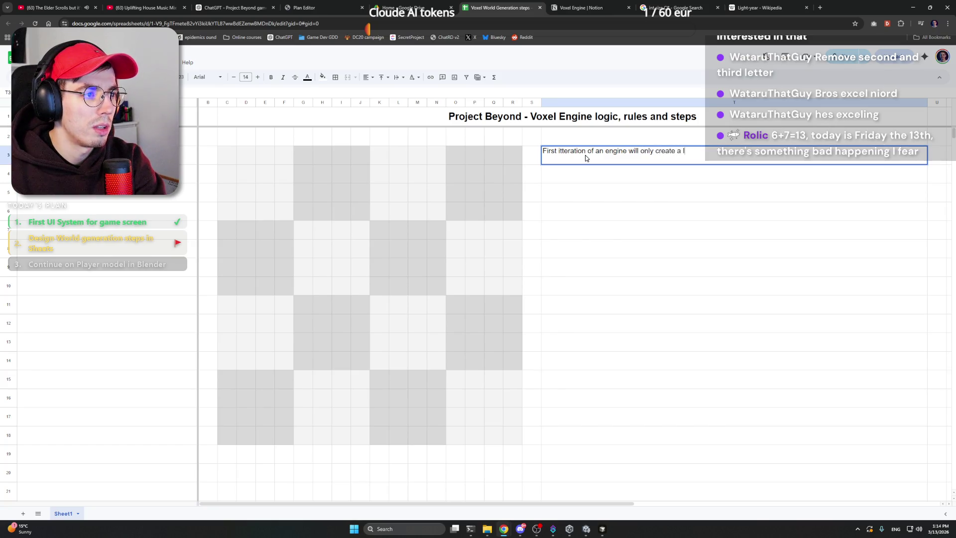
{"action": "type", "text": "ar system."}
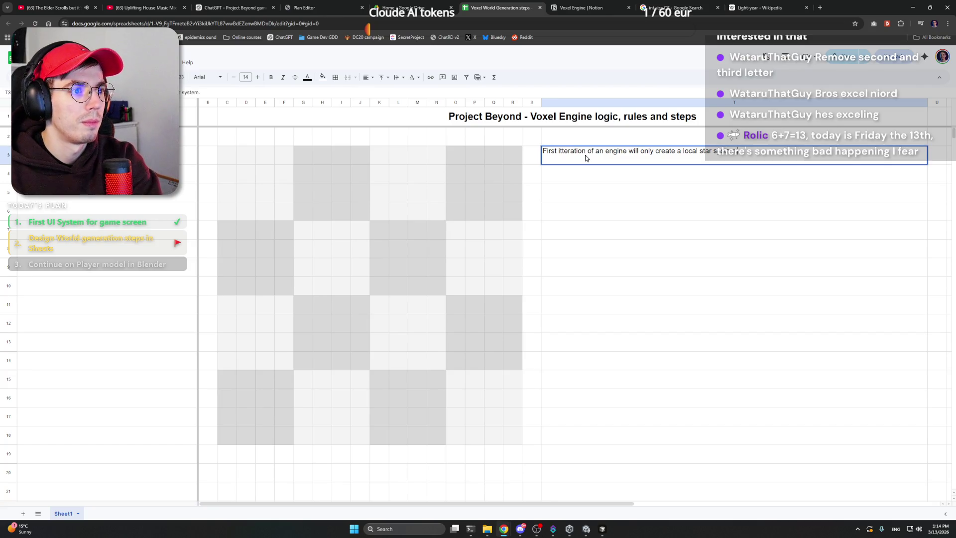
{"action": "key", "text": "Return"}
{"action": "double_click", "coordinate": [579, 174]}
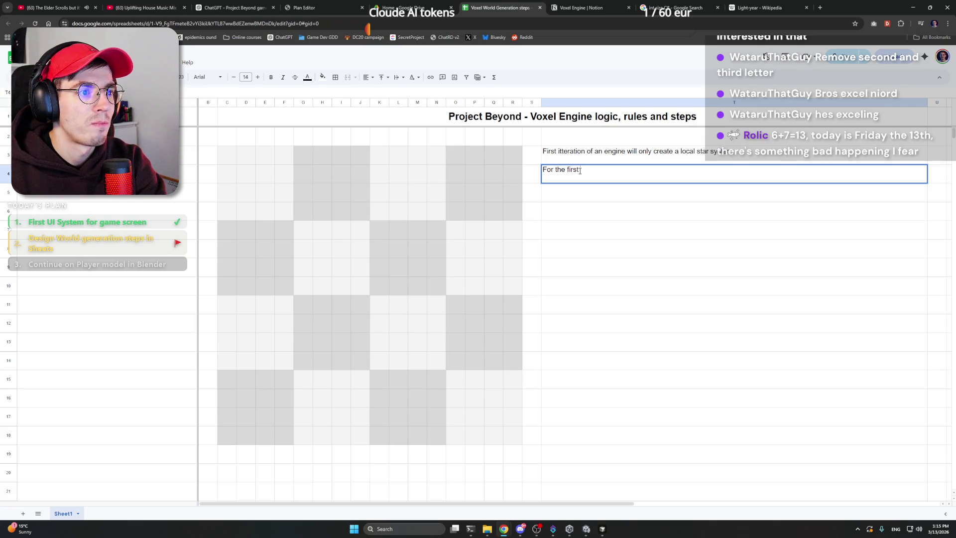
{"action": "type", "text": "wi"}
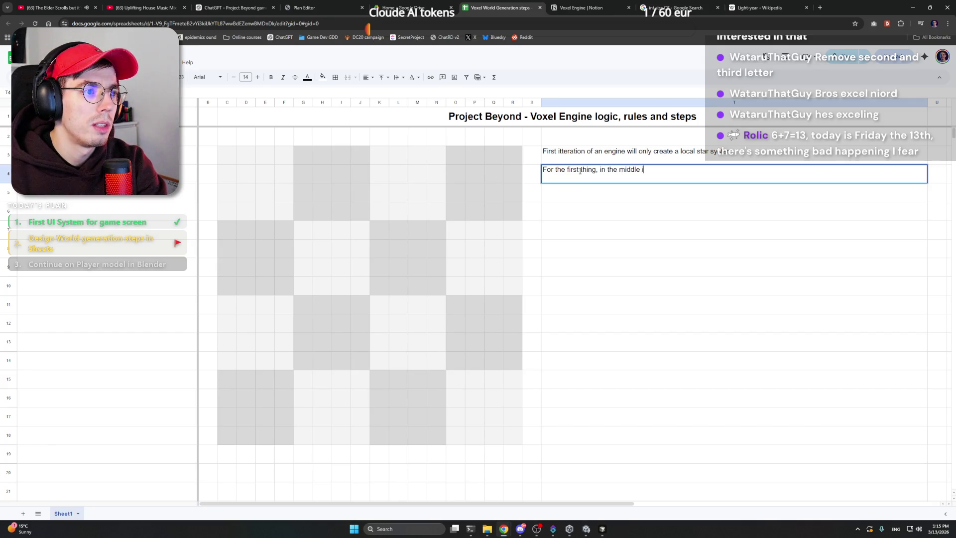
{"action": "type", "text": "ll place"}
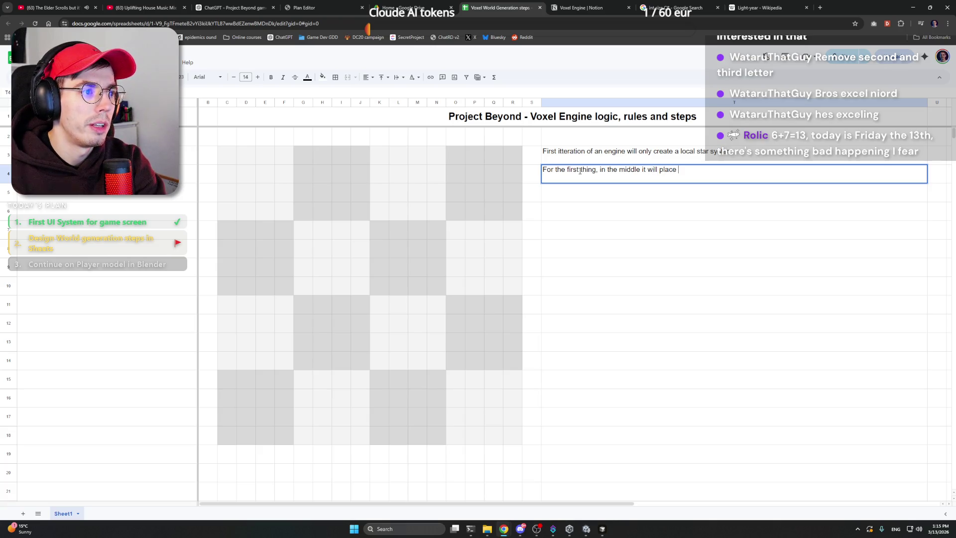
{"action": "type", "text": " a start ()"}
Reword the T4 note so a single star starts mid-universe at position (1, 1, 1) inside a chunk.
{"action": "key", "text": "Left"}
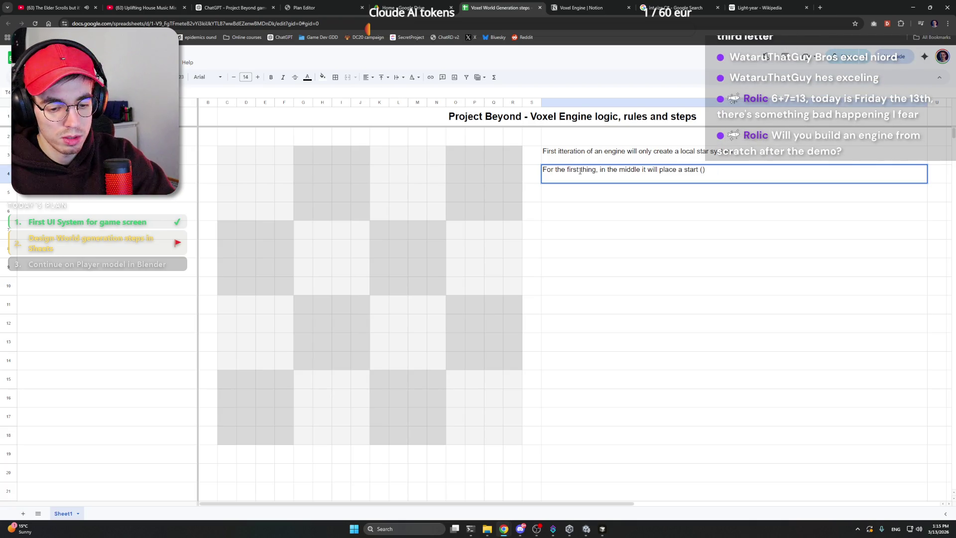
{"action": "type", "text": "1, 1,"}
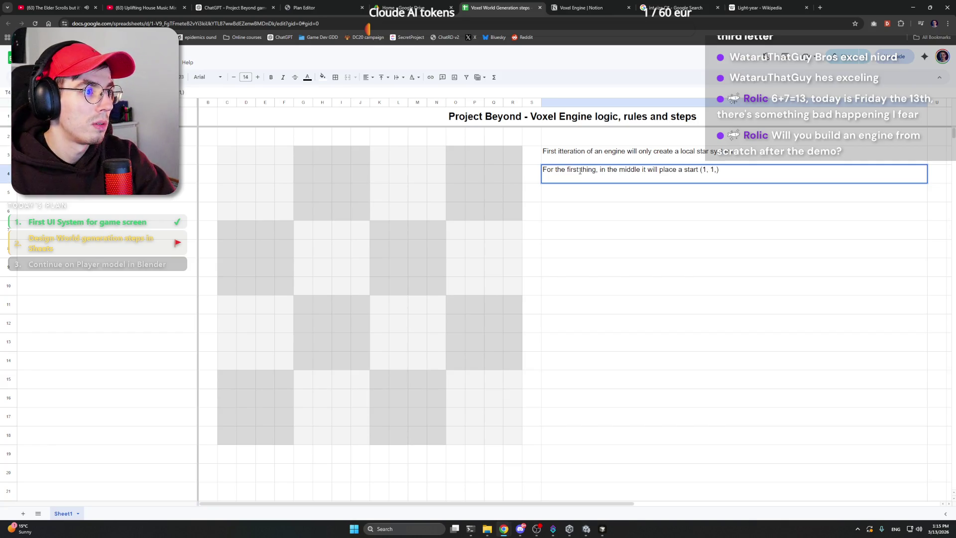
{"action": "type", "text": " 1"}
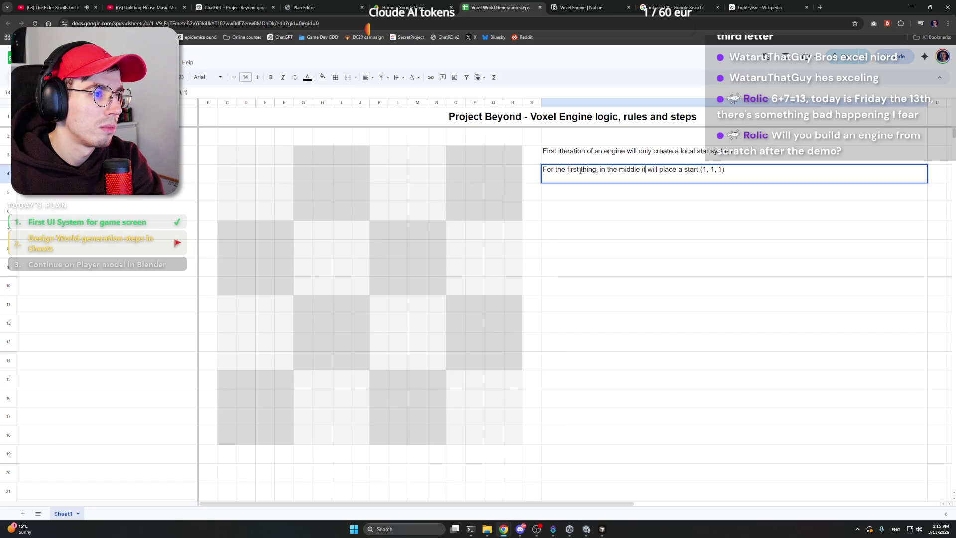
{"action": "type", "text": "of the world"}
{"action": "key", "text": "ctrl+shift+Left"}
{"action": "type", "text": "universe "}
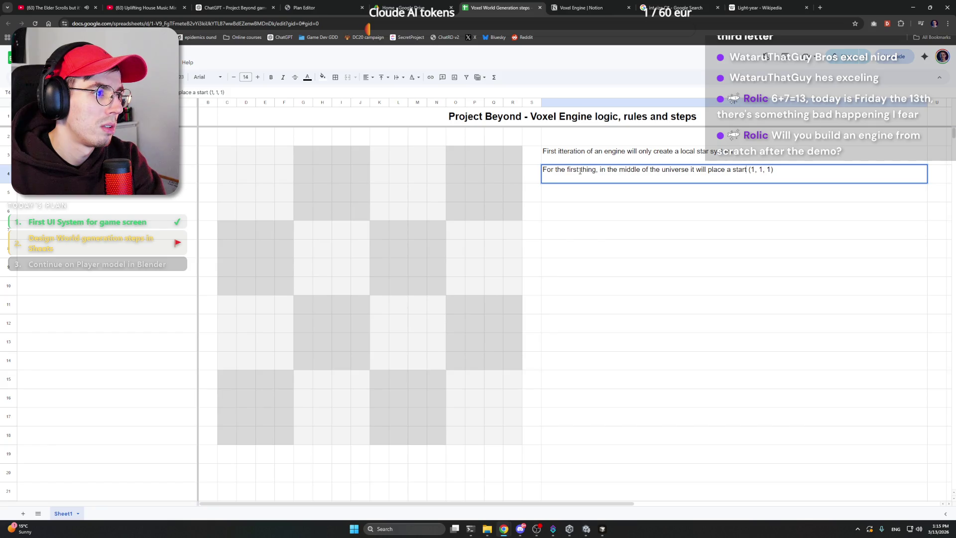
{"action": "type", "text": "a singl"}
{"action": "type", "text": "e start "}
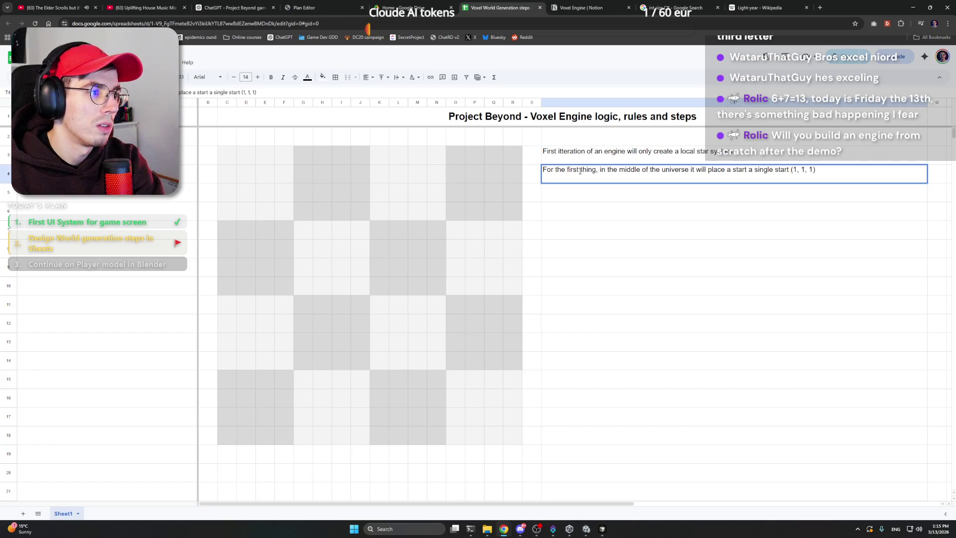
{"action": "type", "text": "at position"}
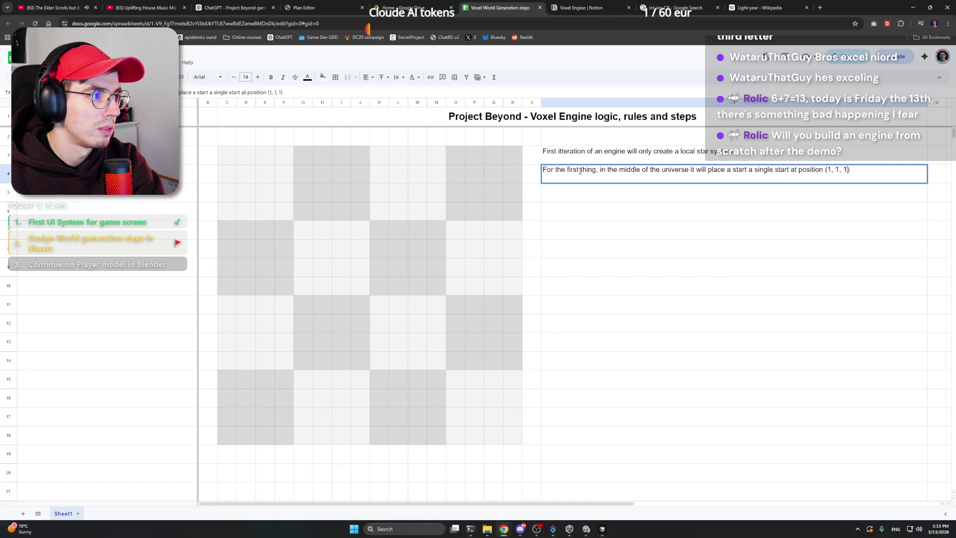
{"action": "key", "text": "BackSpace"}
{"action": "type", "text": "-"}
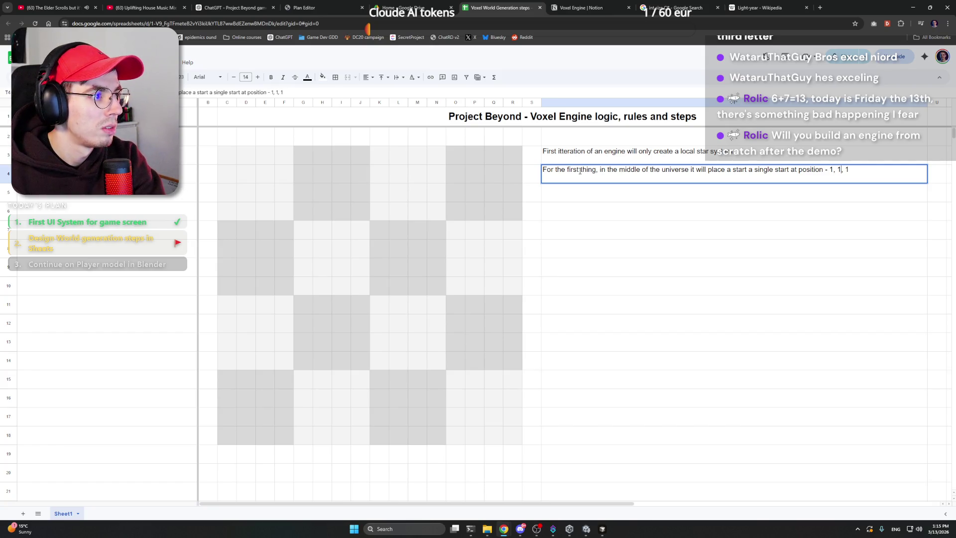
{"action": "key", "text": "BackSpace"}
{"action": "key", "text": "BackSpace"}
{"action": "key", "text": "BackSpace"}
{"action": "type", "text": ": "}
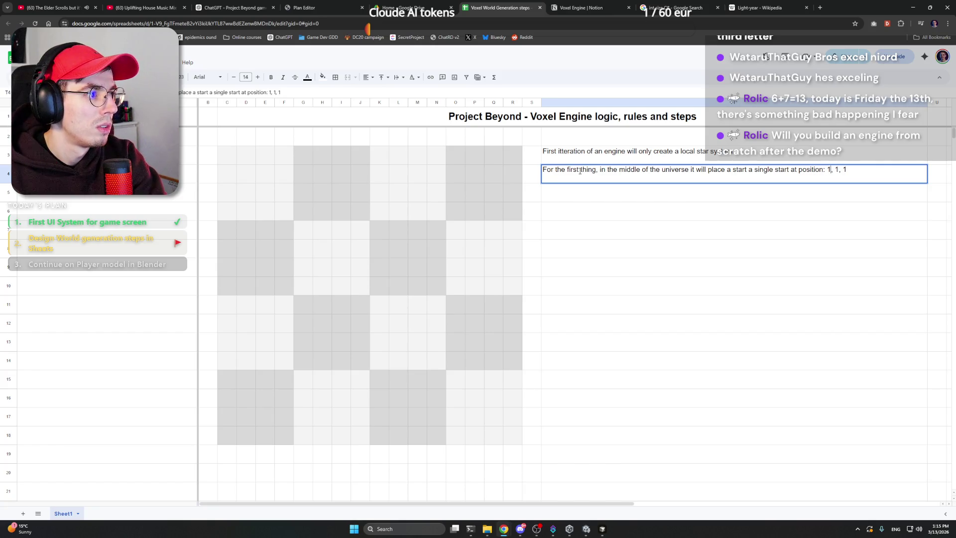
{"action": "type", "text": "("}
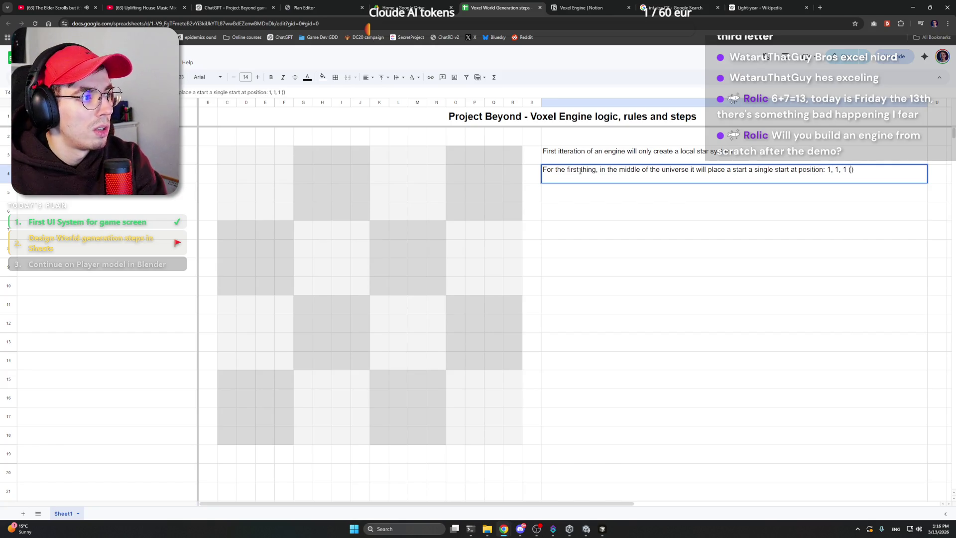
{"action": "type", "text": ")"}
{"action": "key", "text": "Left"}
{"action": "type", "text": "just wi"}
{"action": "key", "text": "BackSpace"}
{"action": "key", "text": "BackSpace"}
{"action": "type", "text": "to be not in"}
{"action": "key", "text": "BackSpace"}
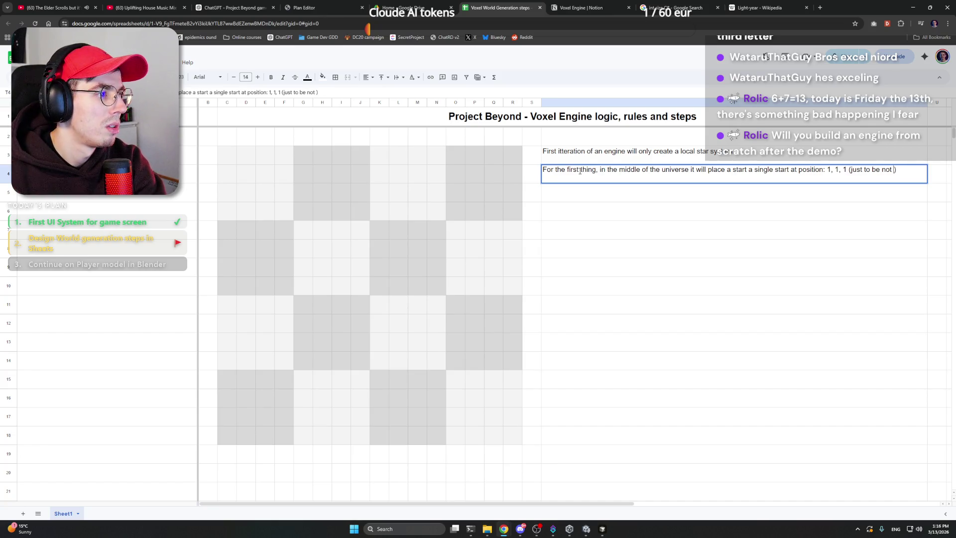
{"action": "key", "text": "BackSpace"}
{"action": "key", "text": "BackSpace"}
{"action": "key", "text": "BackSpace"}
{"action": "key", "text": "BackSpace"}
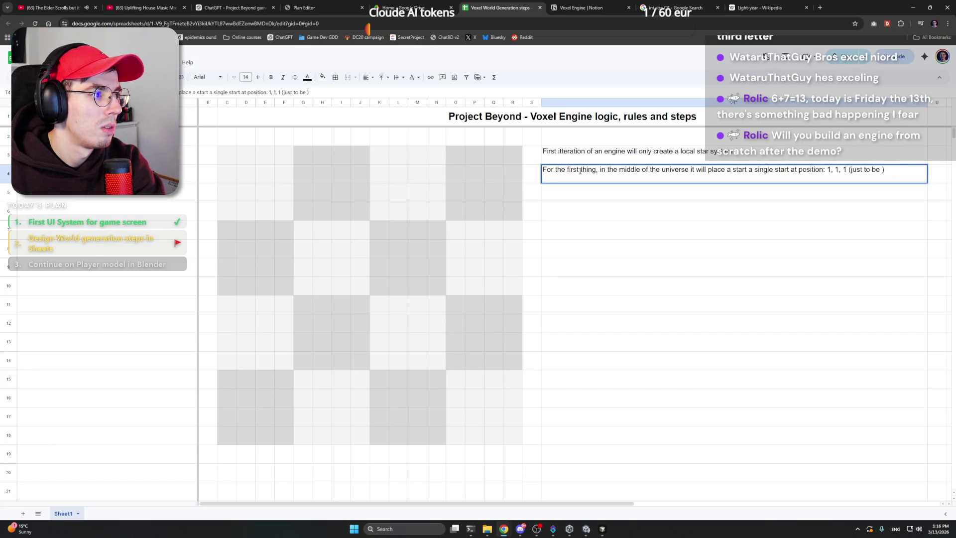
{"action": "type", "text": "sure it's inside a chunk, not "}
{"action": "type", "text": "ordering a chunk"}
{"action": "key", "text": "Return"}
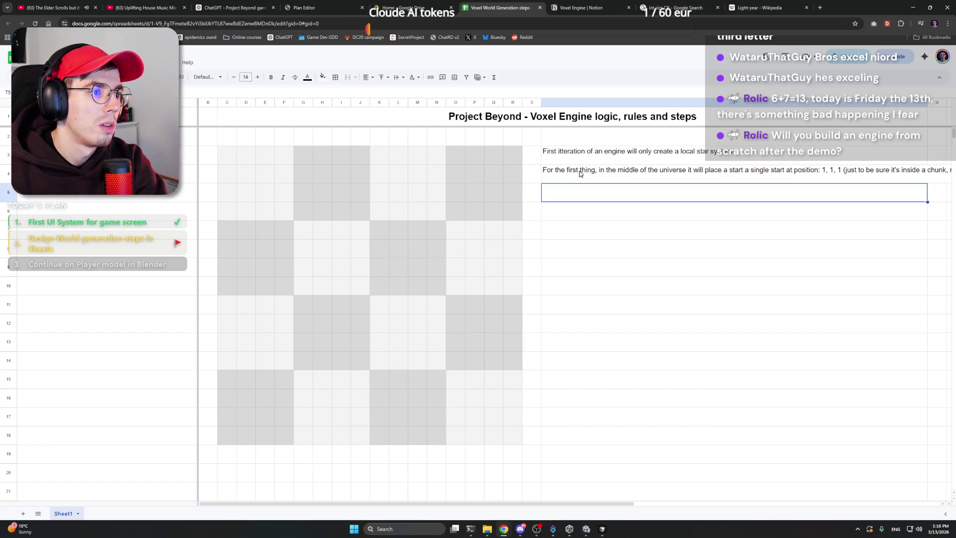
Wrap the text of the note cells so the long star description fits on two lines.
{"action": "left_click", "coordinate": [580, 171]}
{"action": "left_click_drag", "start_coordinate": [580, 153], "coordinate": [574, 441]}
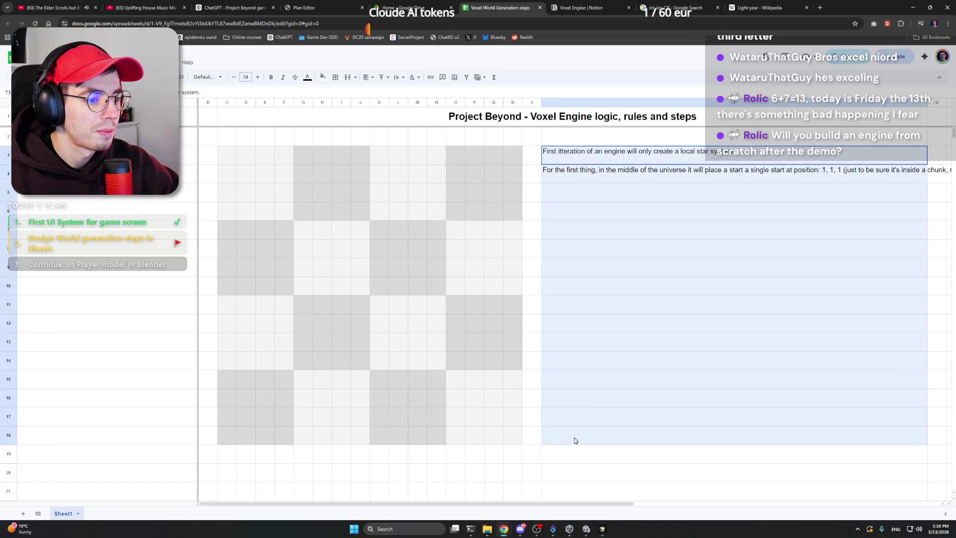
{"action": "left_click", "coordinate": [388, 80]}
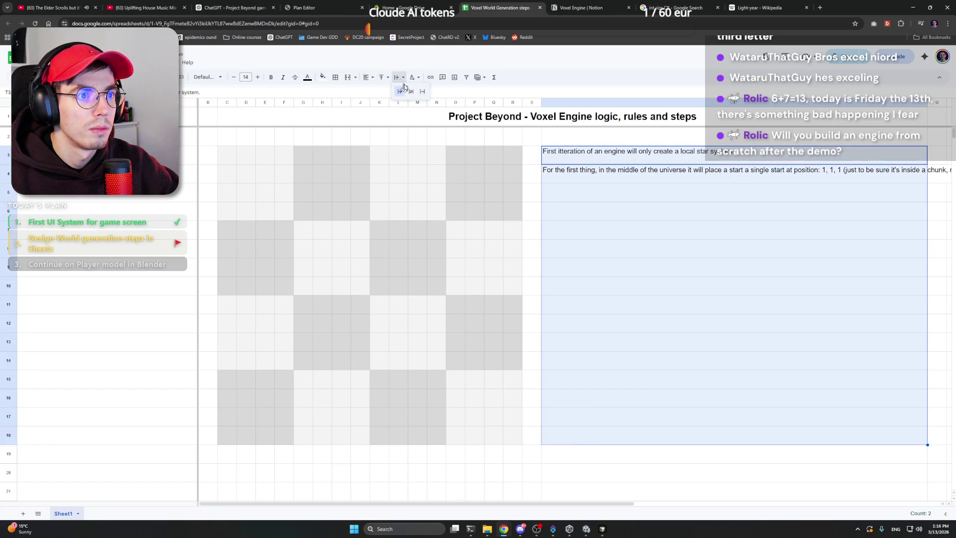
{"action": "left_click", "coordinate": [647, 179]}
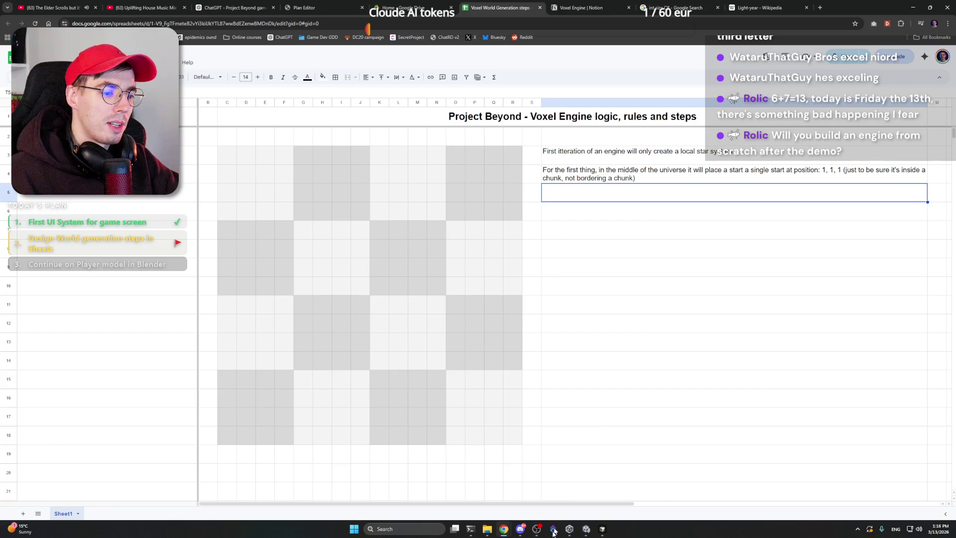
Glance at Discord, return to the sheet, and close the Light-year Wikipedia page.
{"action": "left_click", "coordinate": [520, 530]}
{"action": "left_click", "coordinate": [520, 528]}
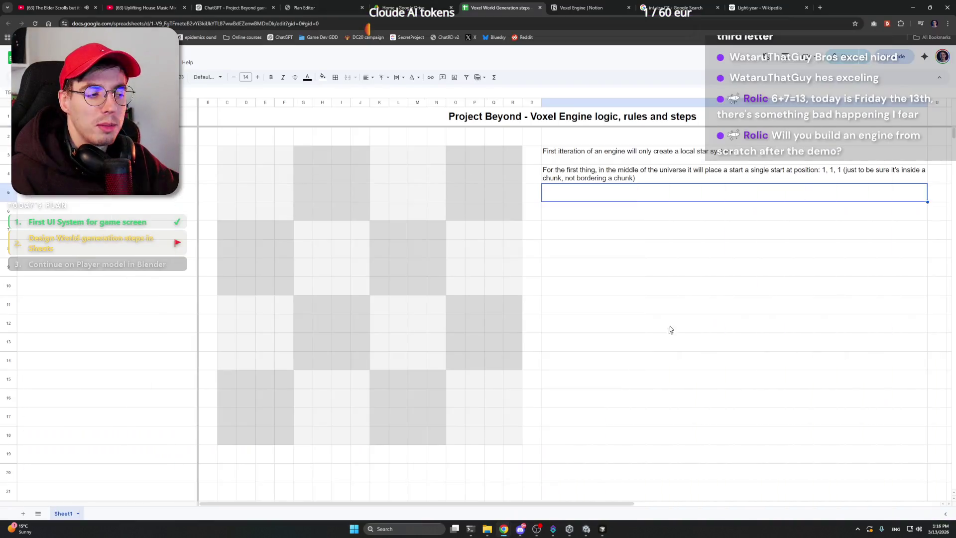
{"action": "left_click", "coordinate": [655, 216]}
{"action": "left_click", "coordinate": [653, 196]}
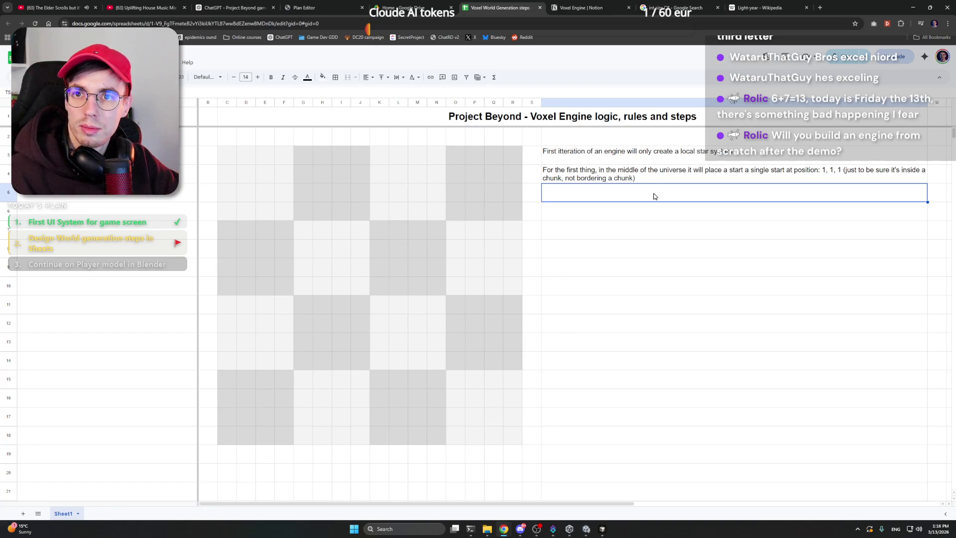
{"action": "left_click", "coordinate": [805, 8]}
Close the Google Search page, review the note cells, and switch to the Google Drive home.
{"action": "left_click", "coordinate": [717, 7]}
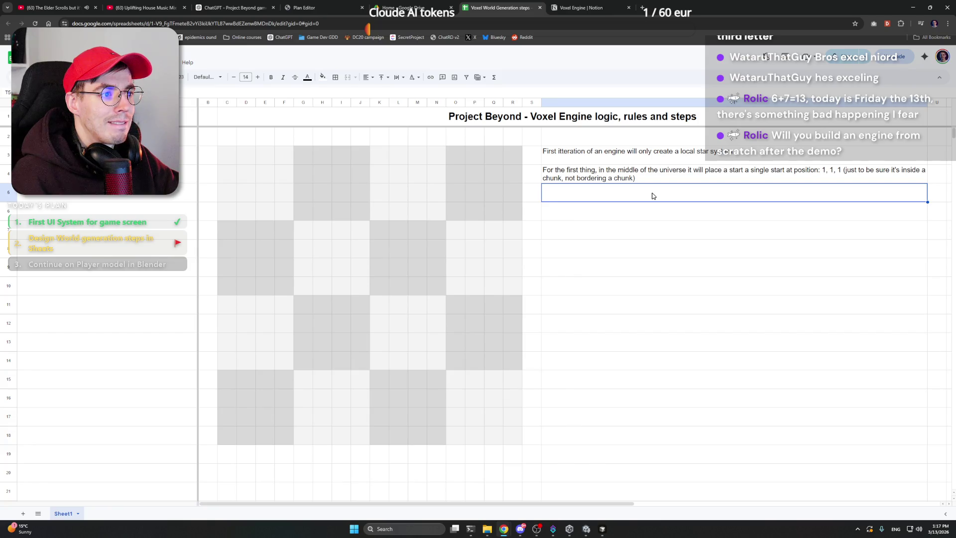
{"action": "left_click", "coordinate": [611, 149]}
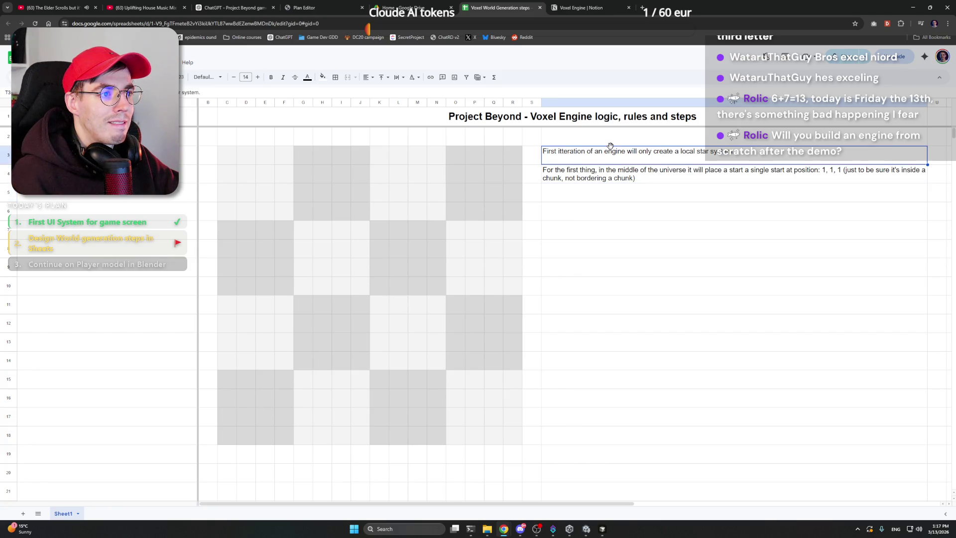
{"action": "left_click", "coordinate": [647, 179], "text": "shift"}
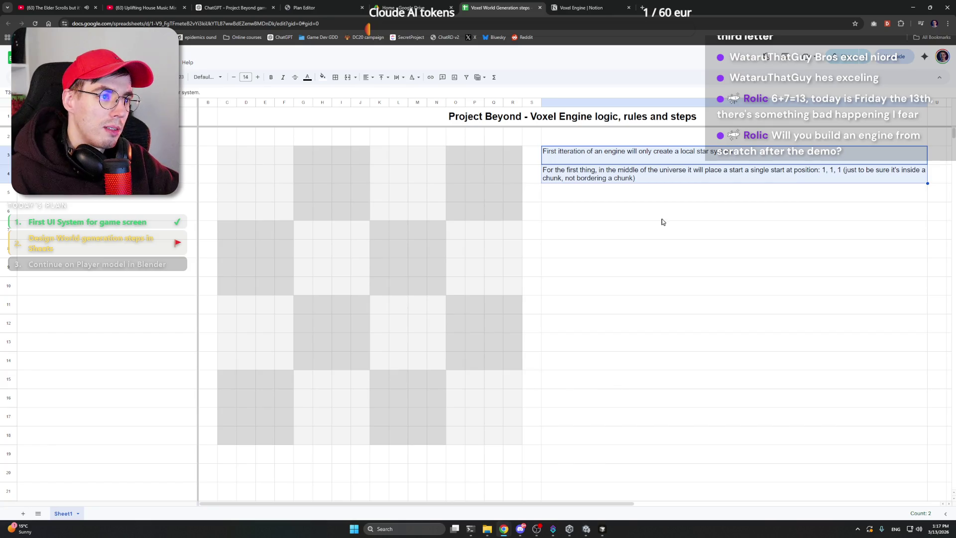
{"action": "left_click", "coordinate": [750, 156]}
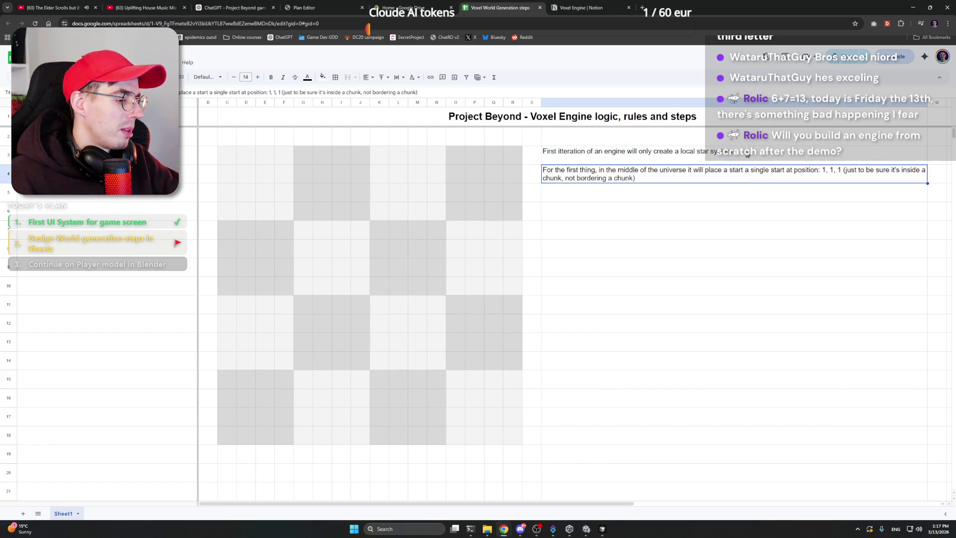
{"action": "left_click", "coordinate": [748, 154]}
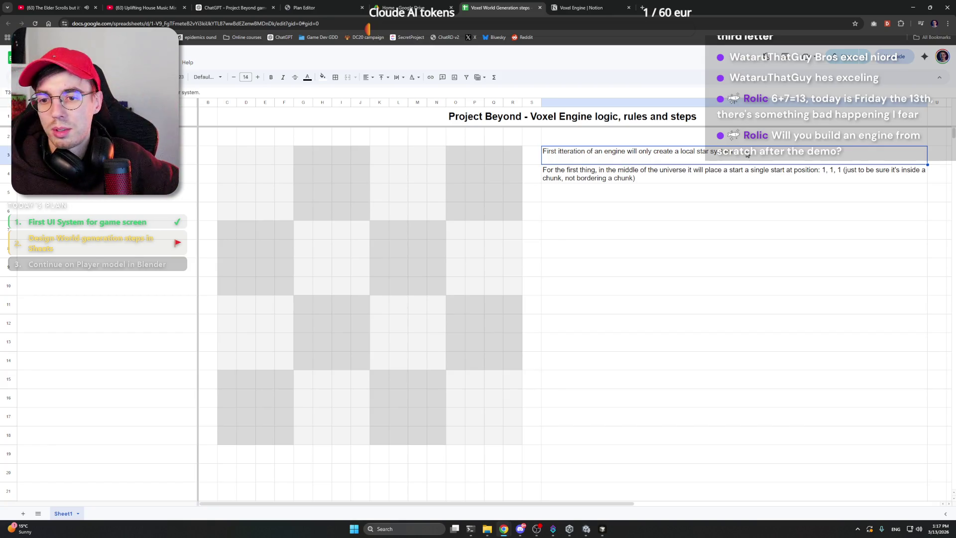
{"action": "left_click", "coordinate": [416, 6]}
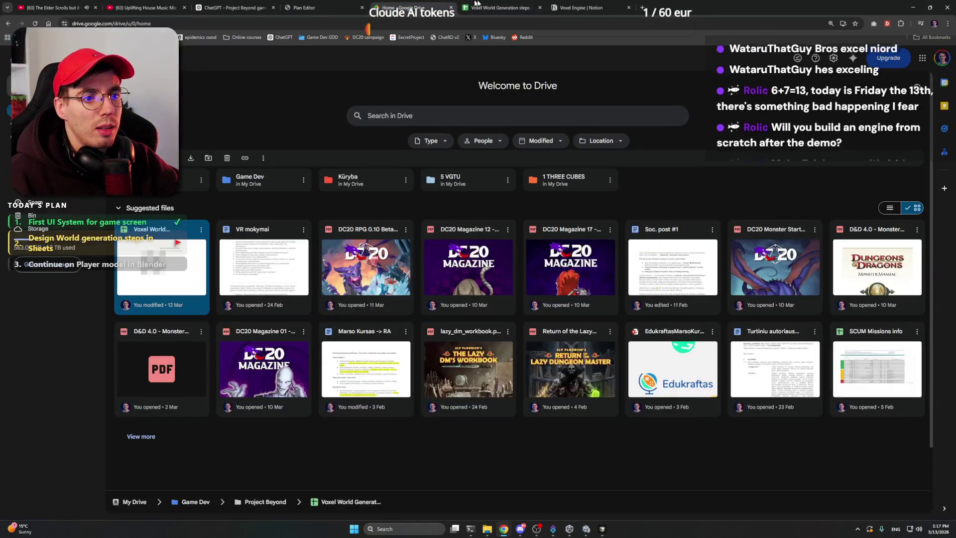
Return to the Voxel World Generation steps spreadsheet from Drive.
{"action": "left_click", "coordinate": [513, 7]}
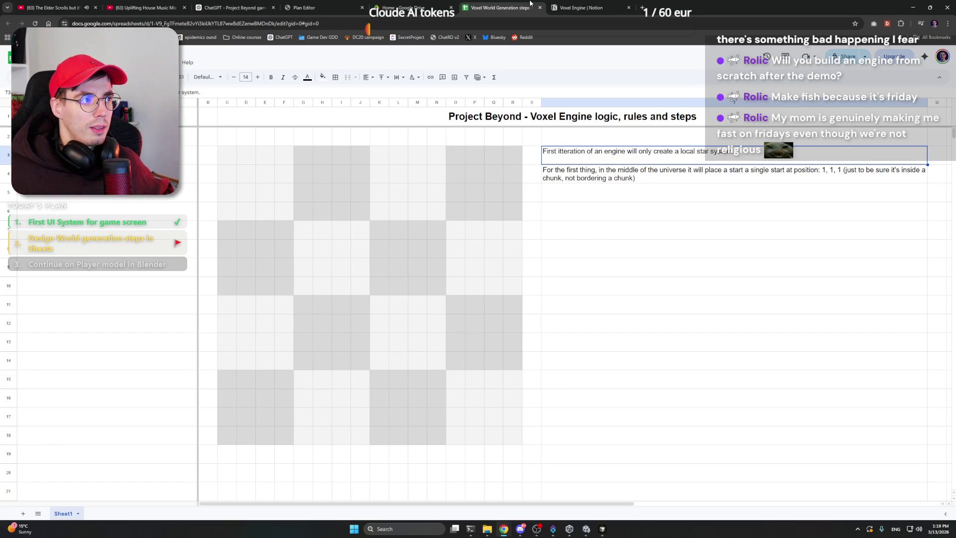
{"action": "left_click", "coordinate": [596, 192]}
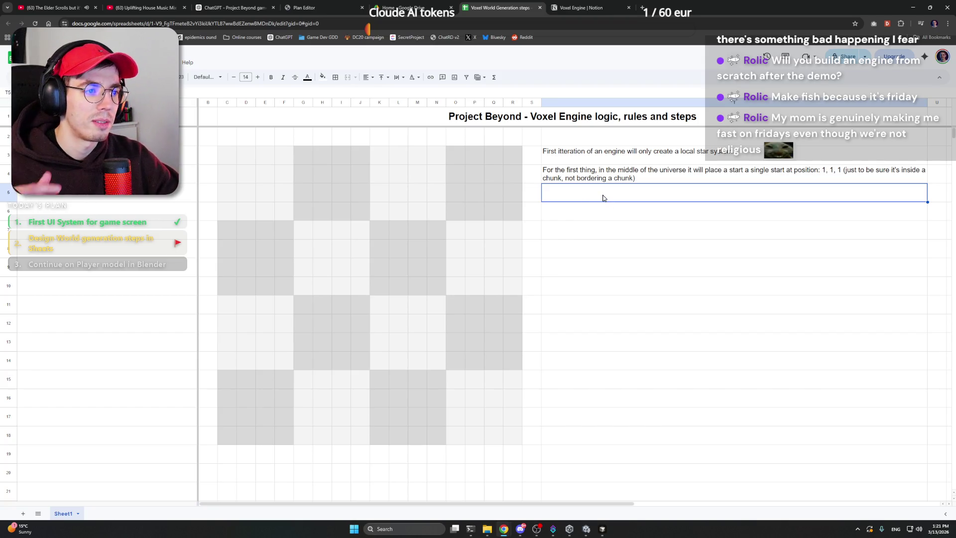
{"action": "left_click", "coordinate": [648, 180]}
{"action": "left_click", "coordinate": [651, 158]}
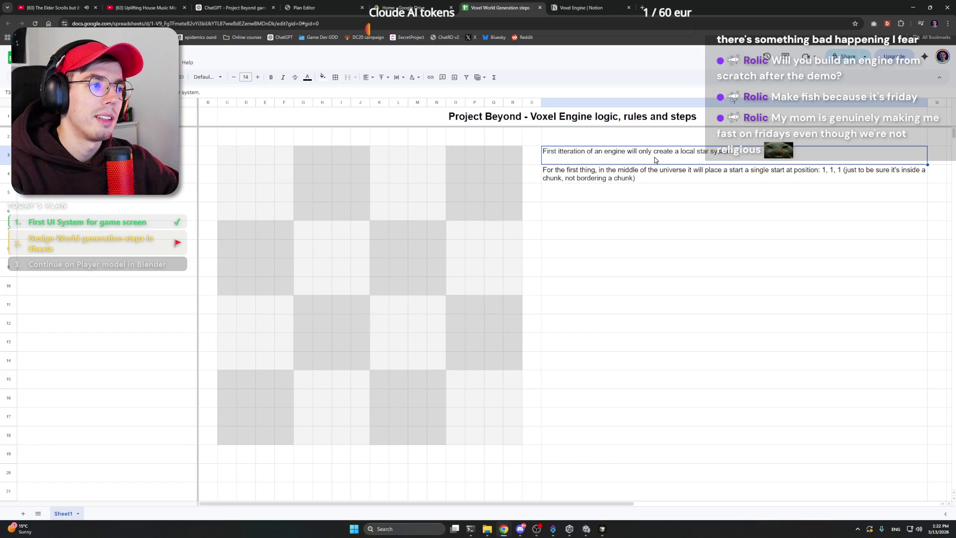
Retitle the sheet 'Project Beyond - Voxel Engine world generation'.
{"action": "left_click", "coordinate": [648, 120]}
{"action": "double_click", "coordinate": [729, 118]}
{"action": "left_click_drag", "start_coordinate": [728, 117], "coordinate": [593, 114]}
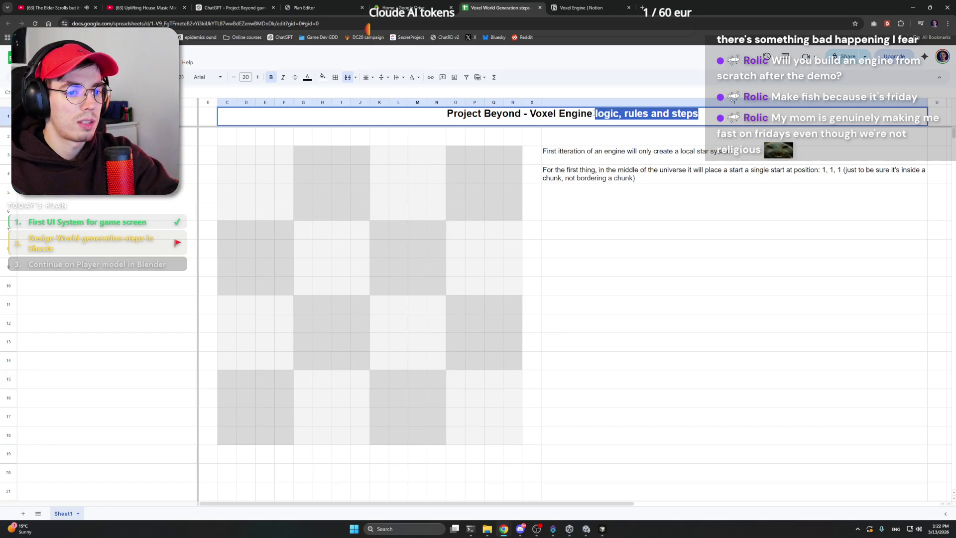
{"action": "type", "text": "world generation steps"}
{"action": "key", "text": "Return"}
Move through the Drive and ChatGPT pages to the Voxel Engine page in Notion.
{"action": "left_click", "coordinate": [404, 8]}
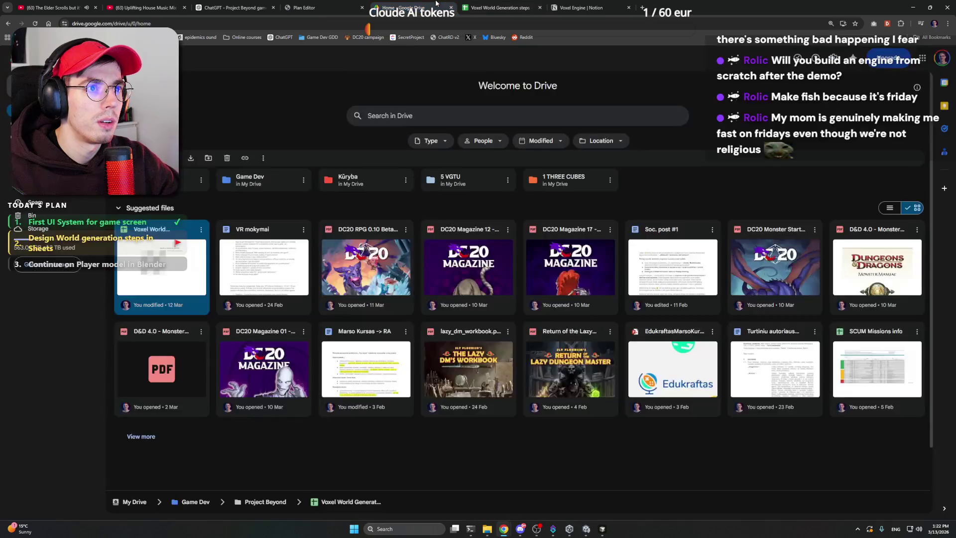
{"action": "left_click", "coordinate": [304, 8]}
{"action": "left_click", "coordinate": [249, 6]}
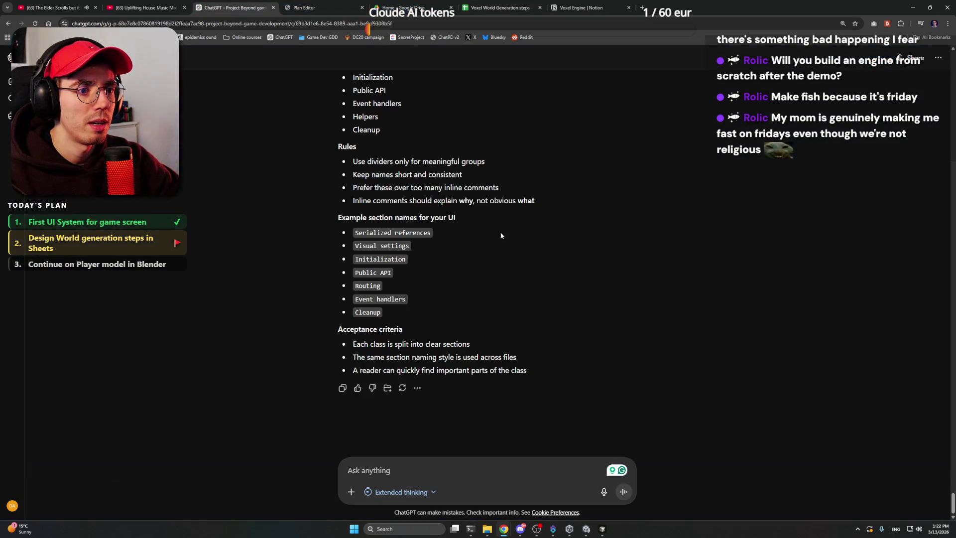
{"action": "left_click", "coordinate": [581, 9]}
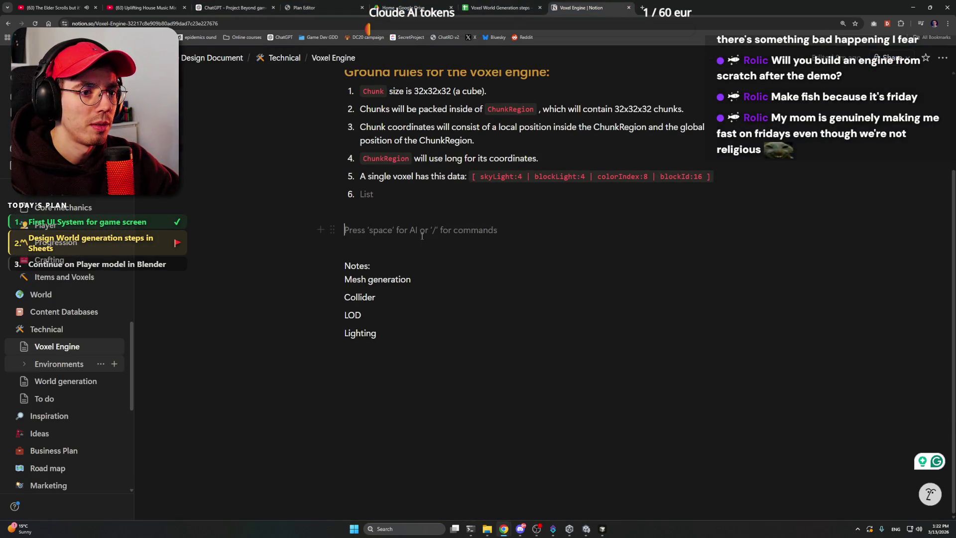
{"action": "scroll", "coordinate": [422, 236], "scroll_direction": "up", "scroll_amount": 1}
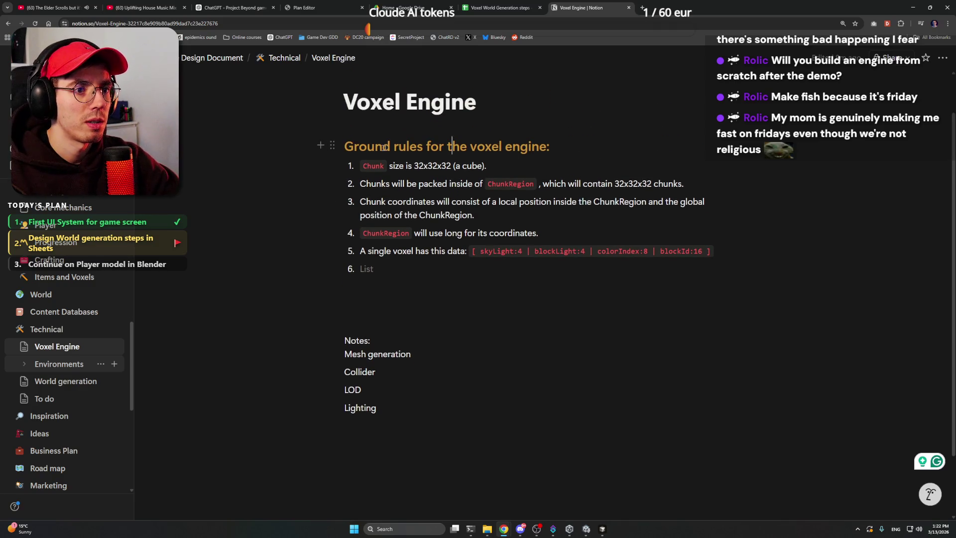
Discard a stray block above Ground rules and open the empty World generation page.
{"action": "left_click", "coordinate": [344, 146]}
{"action": "key", "text": "Return"}
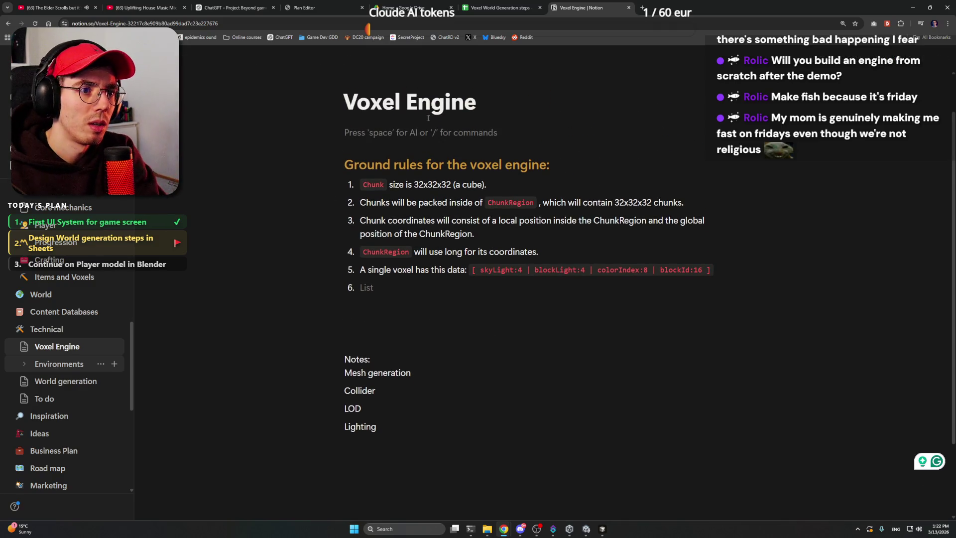
{"action": "type", "text": "/"}
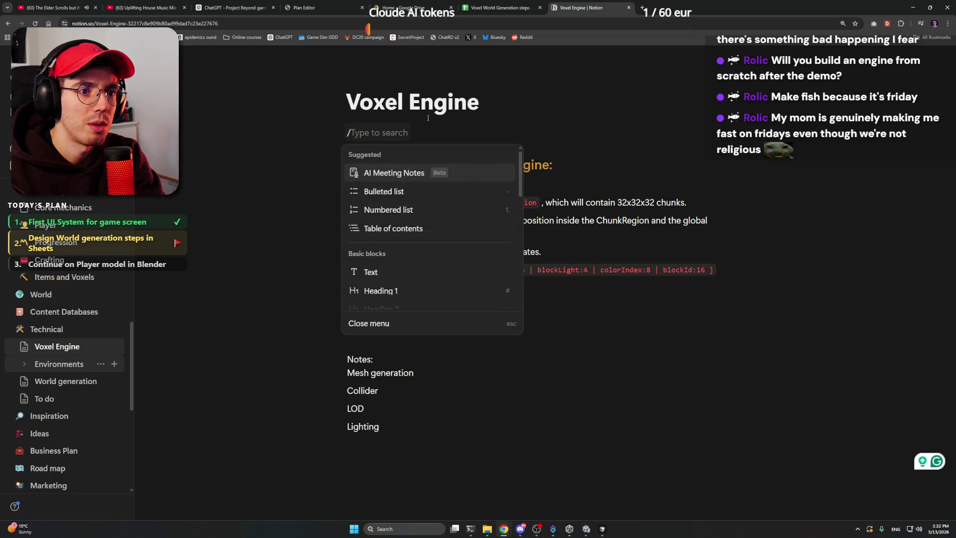
{"action": "key", "text": "BackSpace"}
{"action": "key", "text": "BackSpace"}
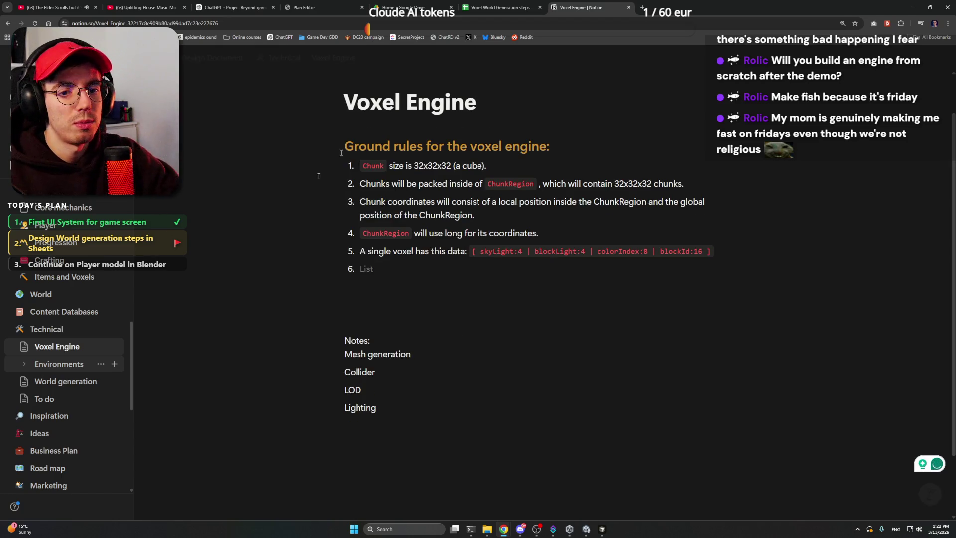
{"action": "left_click", "coordinate": [74, 381]}
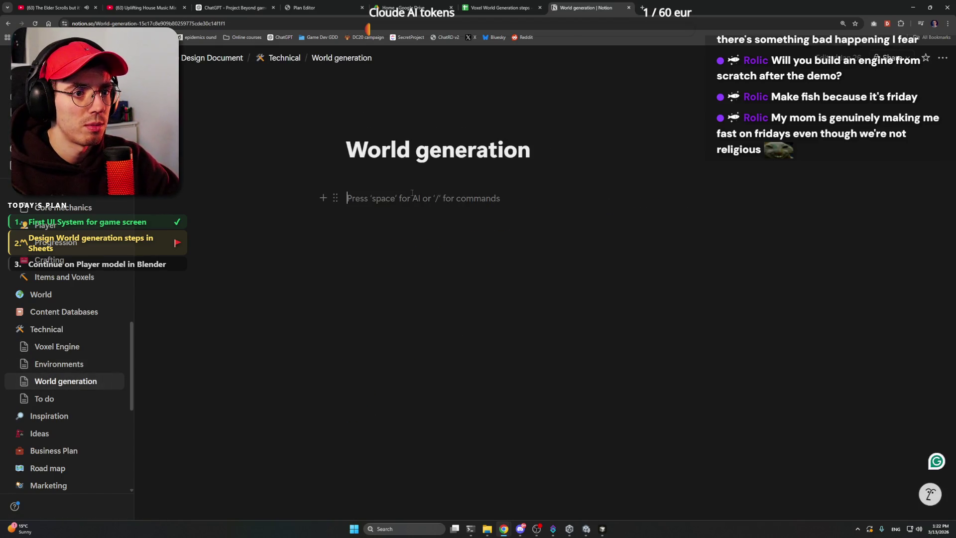
{"action": "type", "text": "/"}
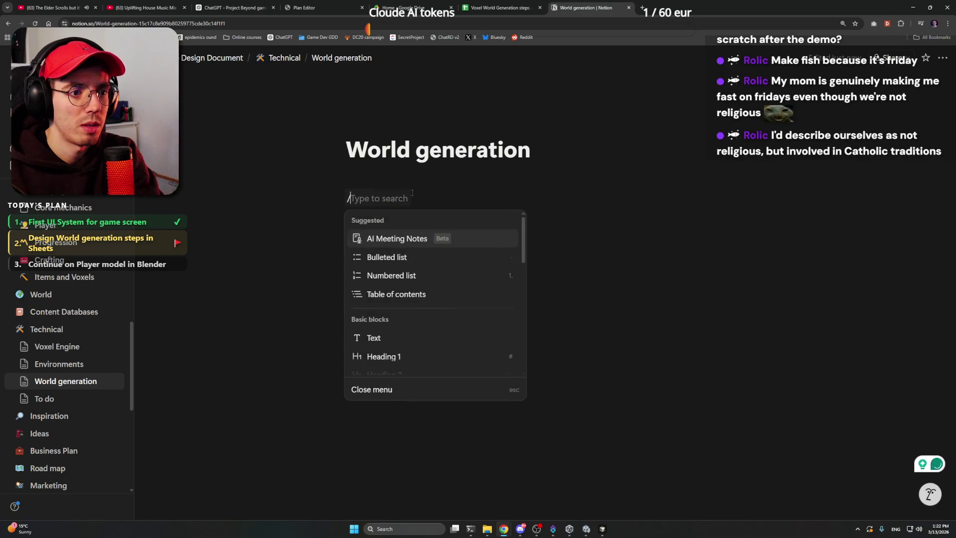
{"action": "type", "text": "table"}
Insert a table of contents at the top of the World generation page.
{"action": "key", "text": "Down"}
{"action": "key", "text": "Down"}
{"action": "key", "text": "Return"}
{"action": "key", "text": "Up"}
{"action": "key", "text": "Delete"}
{"action": "key", "text": "Return"}
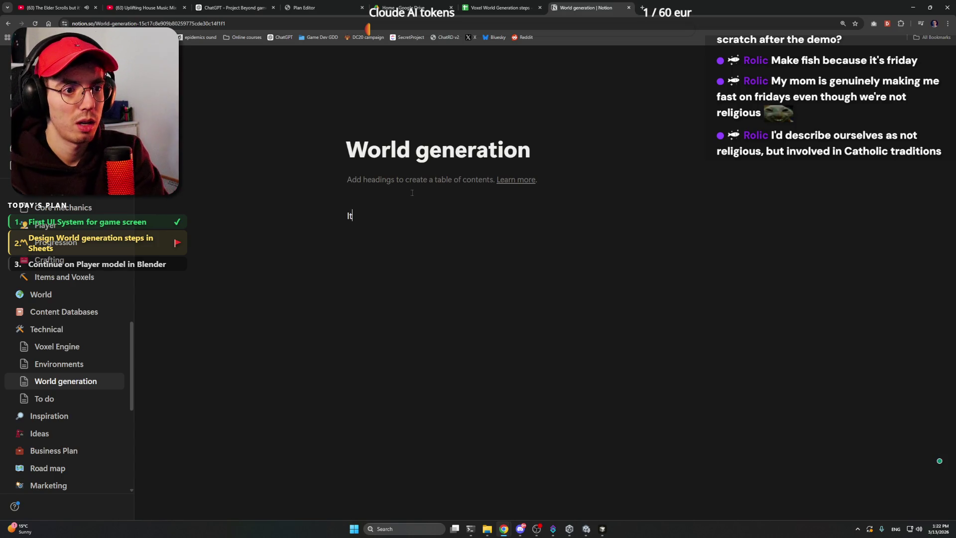
{"action": "type", "text": "Development itterations of"}
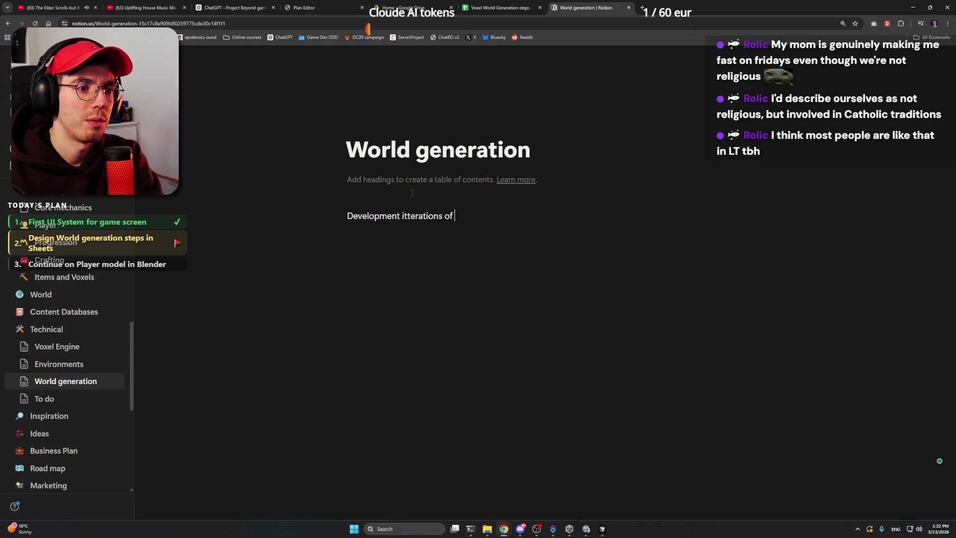
{"action": "type", "text": "world ge"}
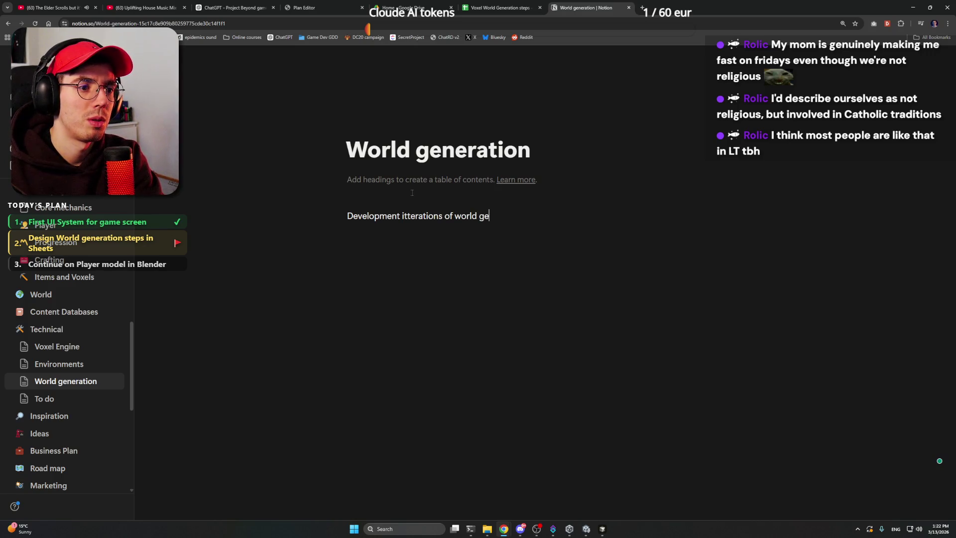
Make 'Development iterations of world generation' a Heading 1, fixing 'itterations' via Grammarly.
{"action": "key", "text": "ctrl+shift+Left"}
{"action": "key", "text": "ctrl+shift+Left"}
{"action": "key", "text": "ctrl+shift+Left"}
{"action": "key", "text": "ctrl+shift+Left"}
{"action": "key", "text": "ctrl+shift+Left"}
{"action": "key", "text": "ctrl+alt+1"}
{"action": "left_click", "coordinate": [412, 192]}
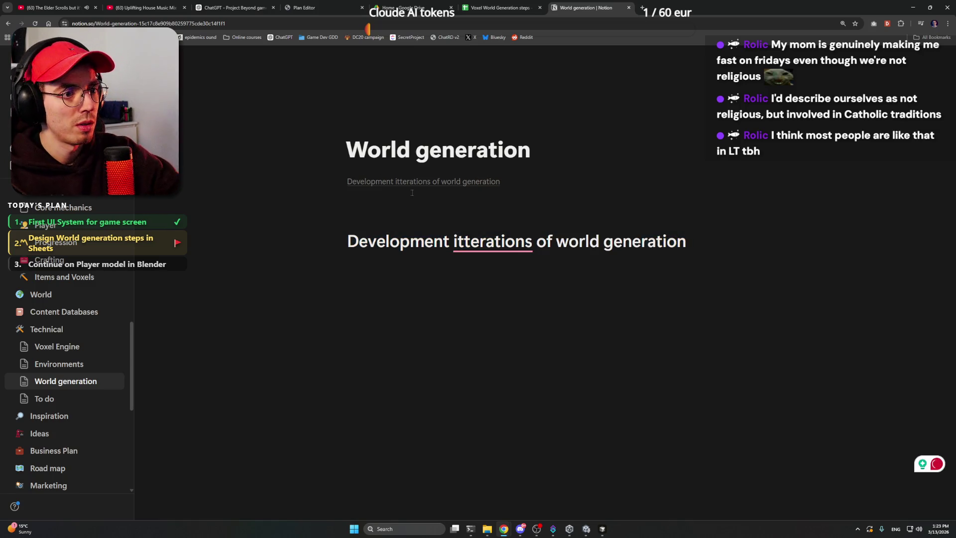
{"action": "left_click", "coordinate": [502, 277]}
{"action": "left_click", "coordinate": [752, 239]}
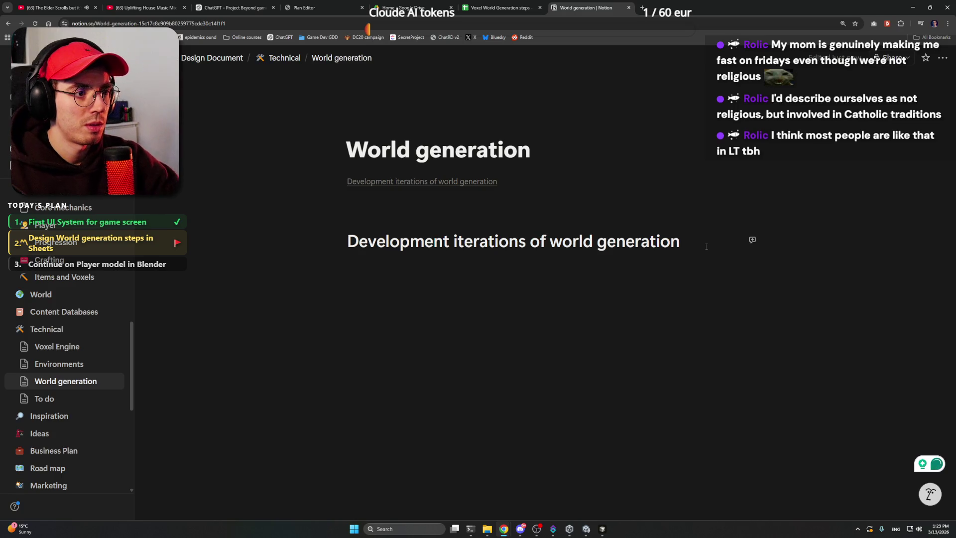
Colour the development iterations heading text orange.
{"action": "key", "text": "ctrl+shift+Left"}
{"action": "key", "text": "ctrl+shift+Left"}
{"action": "key", "text": "ctrl+shift+Left"}
{"action": "key", "text": "ctrl+shift+Left"}
{"action": "key", "text": "ctrl+shift+Left"}
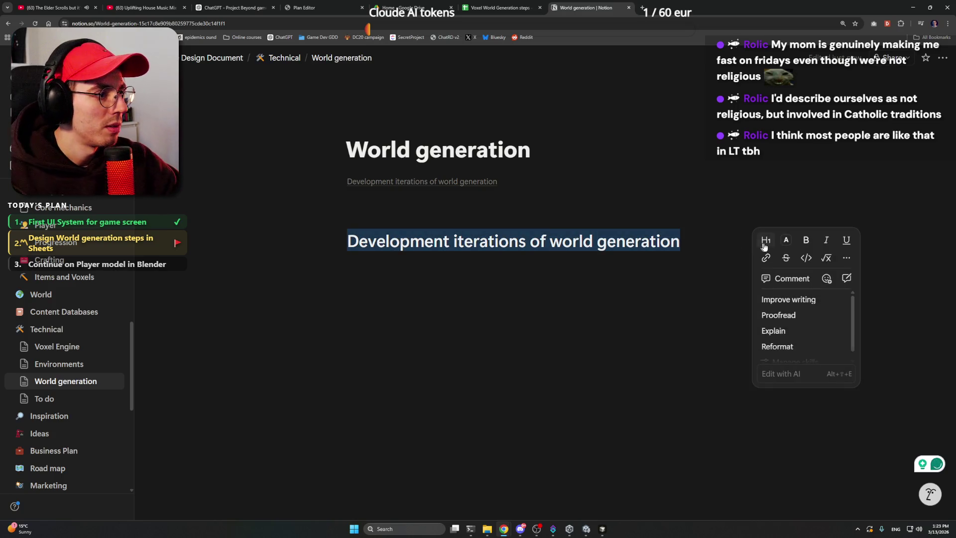
{"action": "left_click", "coordinate": [786, 240]}
{"action": "left_click", "coordinate": [792, 277]}
{"action": "left_click", "coordinate": [699, 248]}
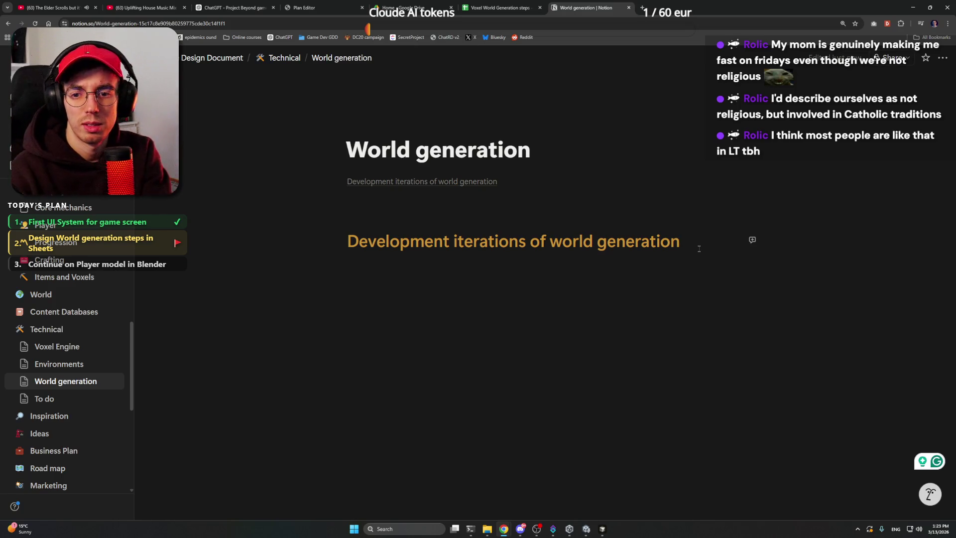
Leave one empty line beneath the heading and remove the stray one above it.
{"action": "key", "text": "Return"}
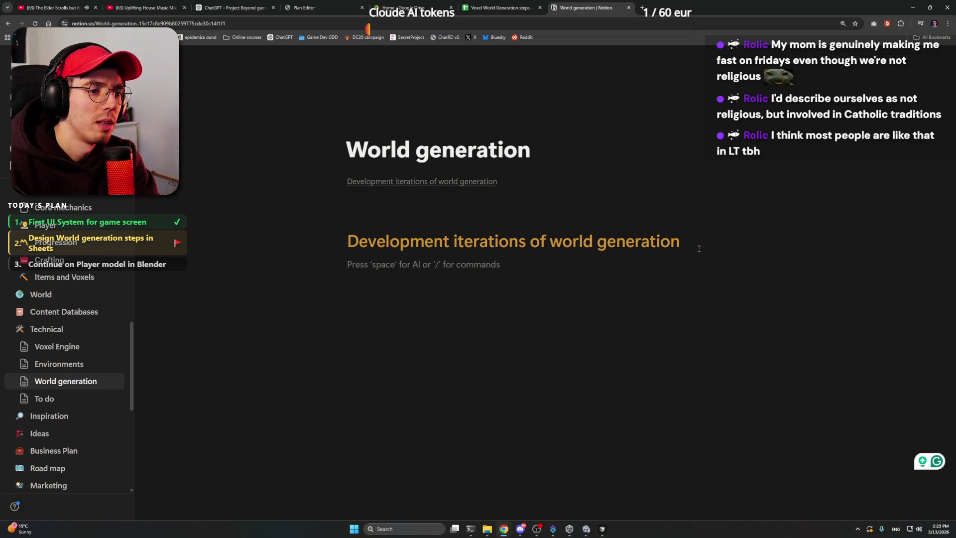
{"action": "key", "text": "Up"}
{"action": "key", "text": "Up"}
{"action": "key", "text": "BackSpace"}
{"action": "key", "text": "Down"}
{"action": "key", "text": "Up"}
{"action": "key", "text": "Down"}
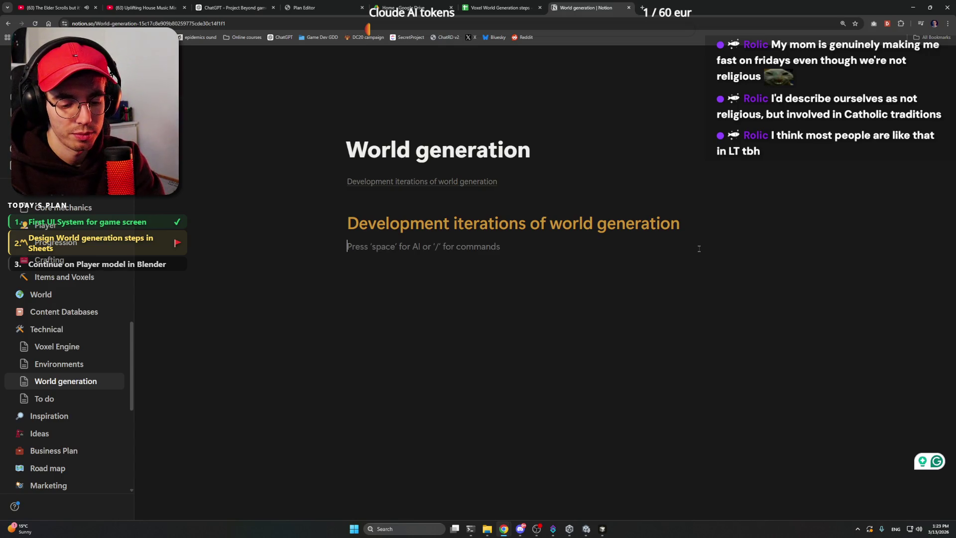
{"action": "type", "text": "S"}
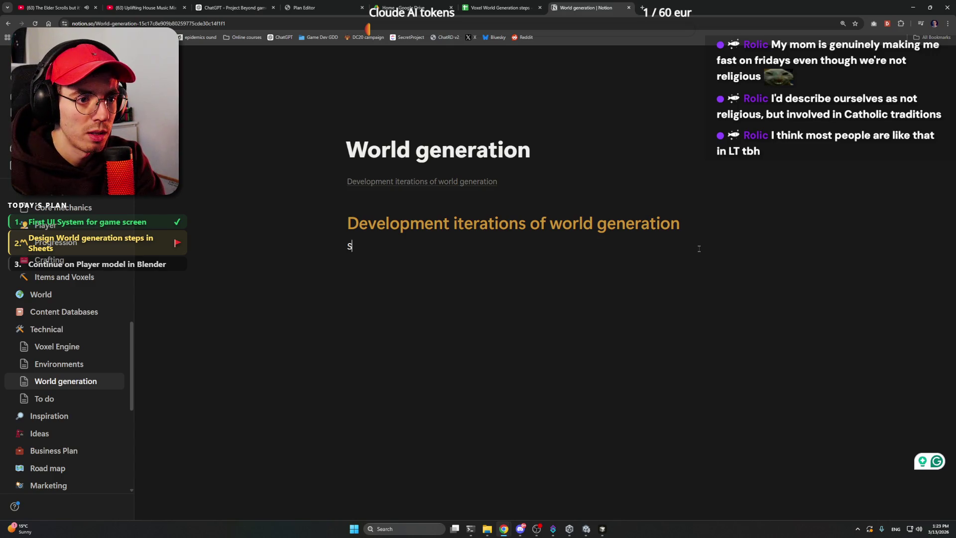
{"action": "type", "text": "tep 1 - Asteroid fie"}
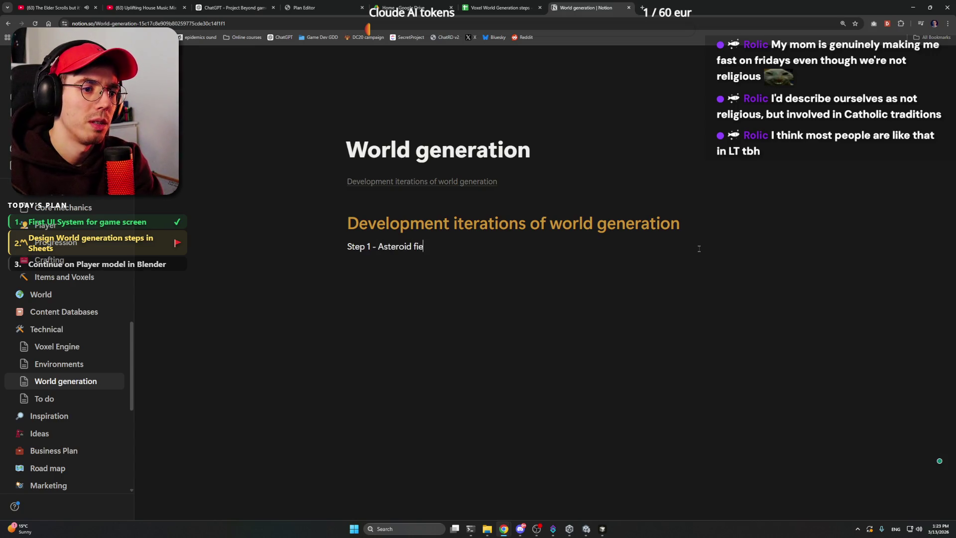
Add the heading 'Step 1 - Asteroid field' under the orange heading.
{"action": "key", "text": "ctrl+shift+Left"}
{"action": "key", "text": "ctrl+shift+Left"}
{"action": "key", "text": "ctrl+shift+Left"}
{"action": "key", "text": "ctrl+shift+Left"}
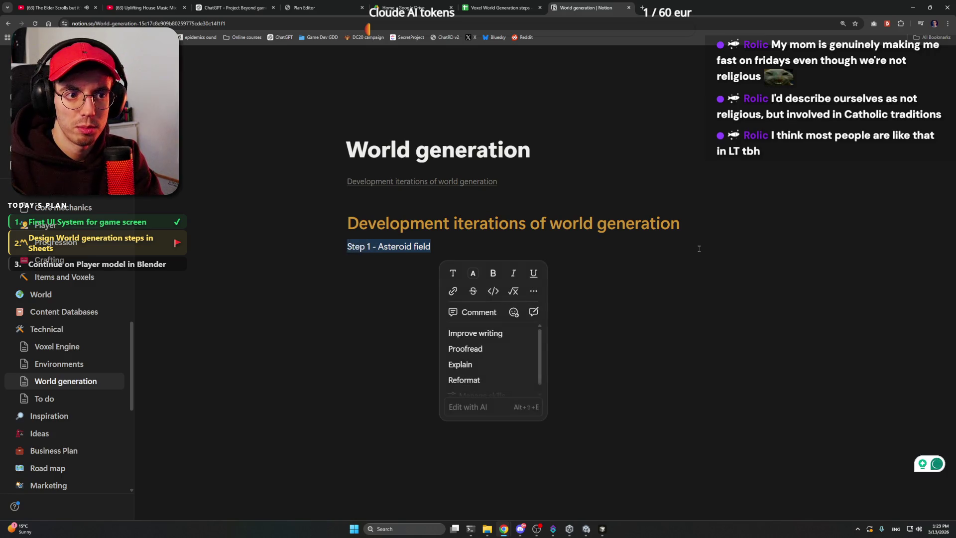
{"action": "key", "text": "ctrl+alt+3"}
{"action": "key", "text": "Right"}
{"action": "key", "text": "Return"}
{"action": "type", "text": "Step -"}
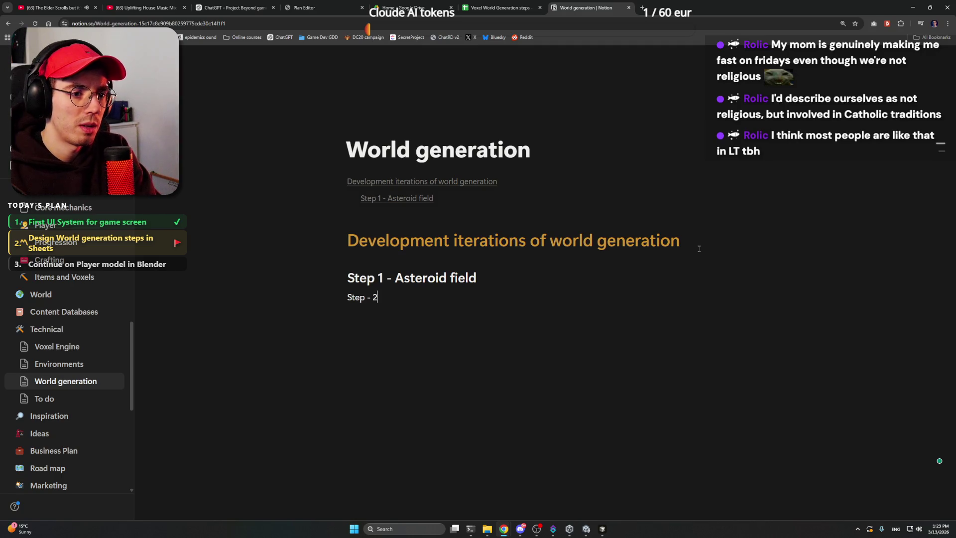
{"action": "type", "text": " 2 Asteroid"}
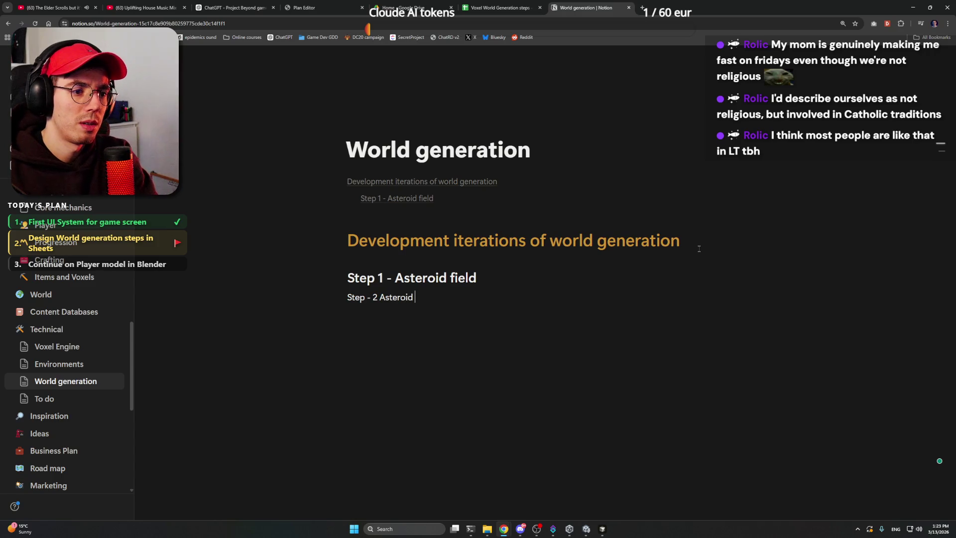
{"action": "type", "text": " field + 2"}
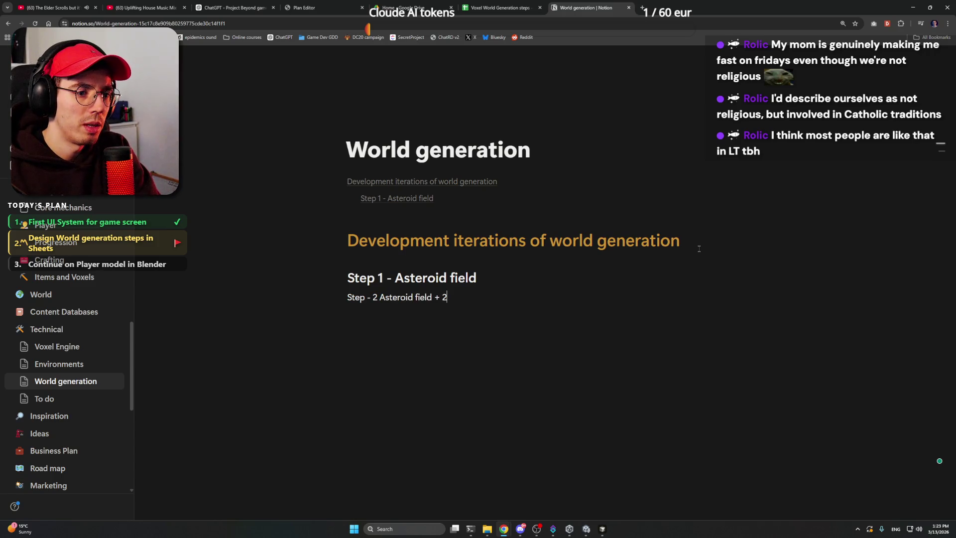
Add the heading 'Step - 2 Asteroid field + 2 sun' with a new paragraph below it.
{"action": "key", "text": "ctrl+shift+Left"}
{"action": "key", "text": "ctrl+shift+Left"}
{"action": "key", "text": "ctrl+shift+Left"}
{"action": "key", "text": "ctrl+shift+Left"}
{"action": "key", "text": "ctrl+shift+Left"}
{"action": "key", "text": "ctrl+shift+Left"}
{"action": "key", "text": "ctrl+shift+Left"}
{"action": "key", "text": "ctrl+alt+2"}
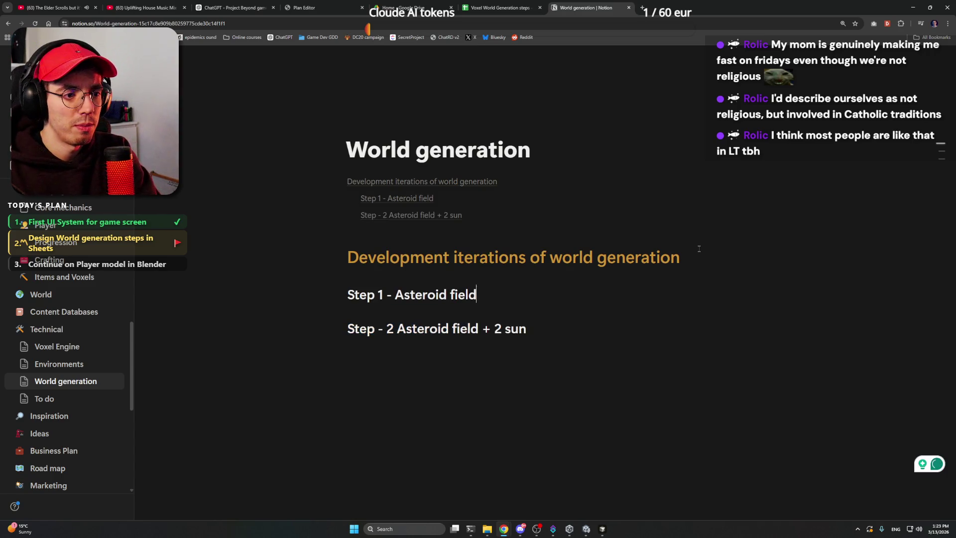
{"action": "key", "text": "ctrl+Right"}
{"action": "key", "text": "ctrl+Right"}
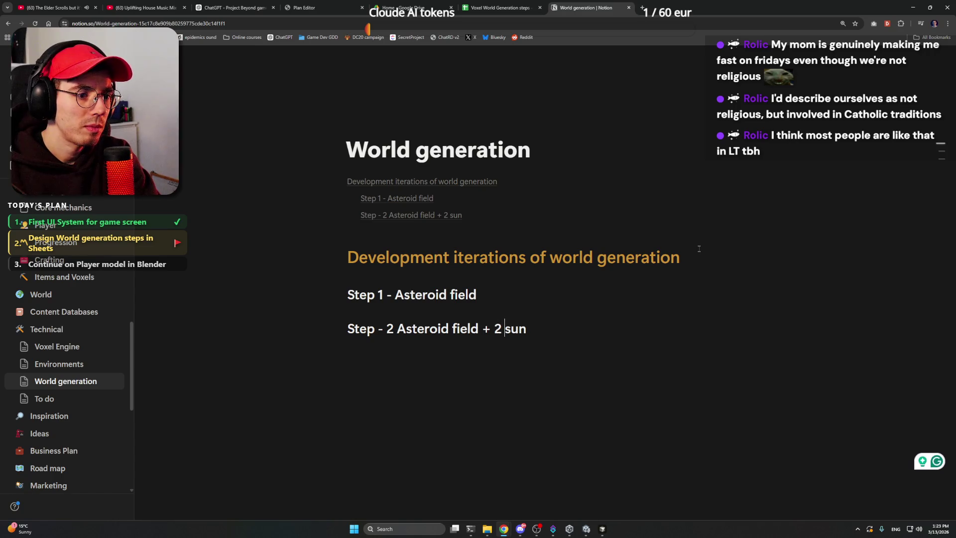
{"action": "key", "text": "Return"}
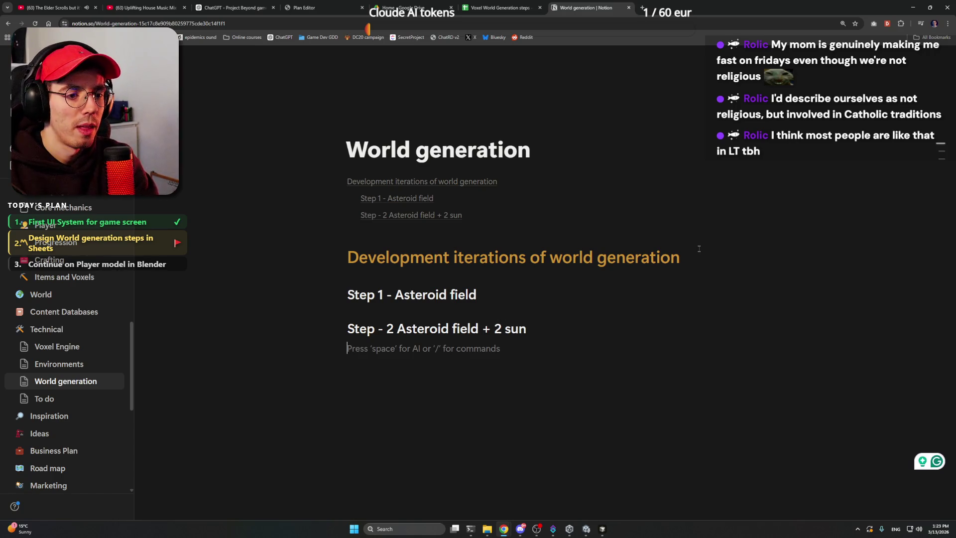
{"action": "type", "text": "This step will require"}
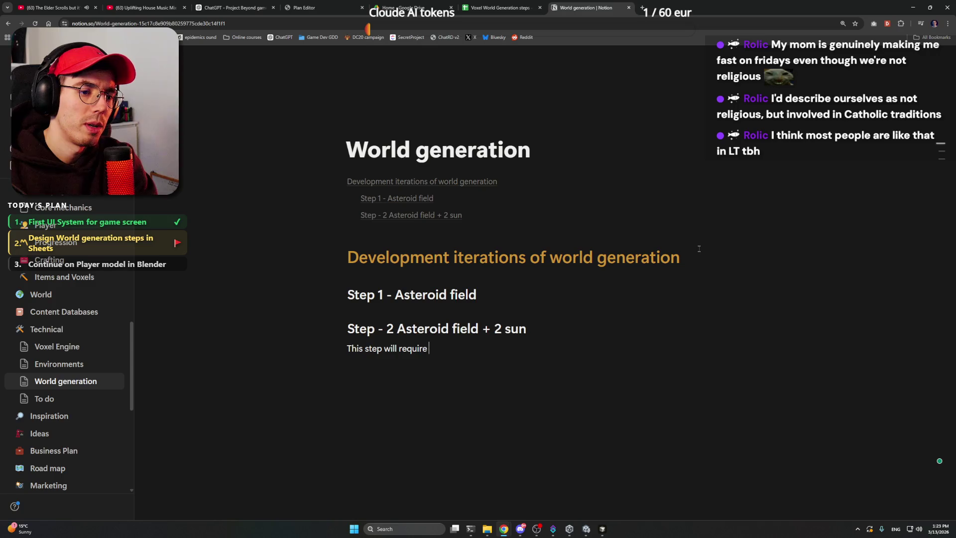
{"action": "type", "text": " of implementing FarD"}
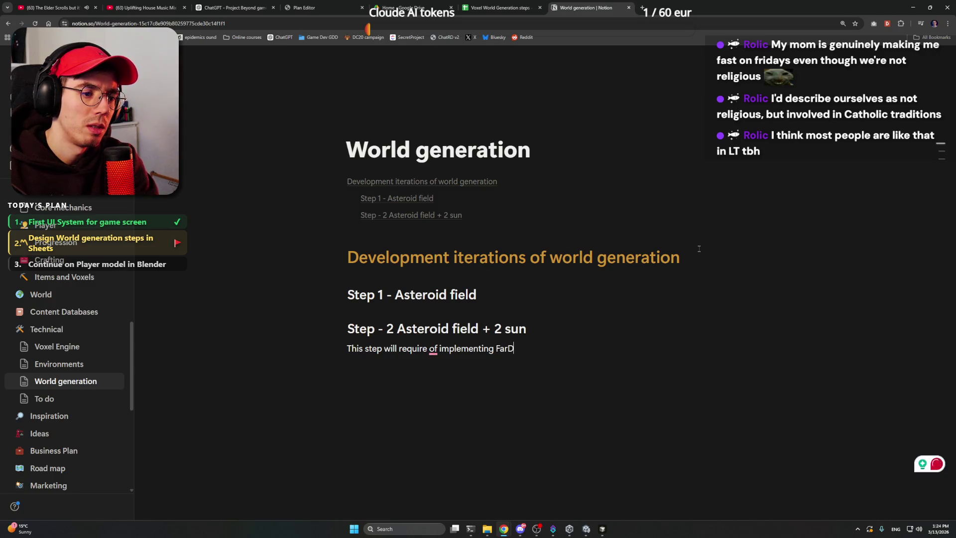
{"action": "type", "text": "instanceObjec"}
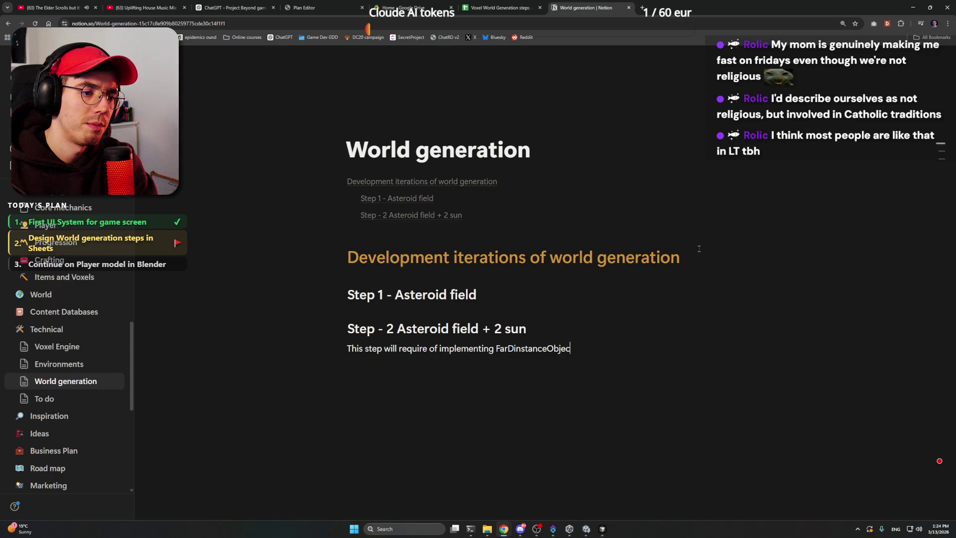
Fix typos in the Step 2 sentence about the far-distant objects renderer.
{"action": "key", "text": "Left"}
{"action": "key", "text": "Left"}
{"action": "key", "text": "Left"}
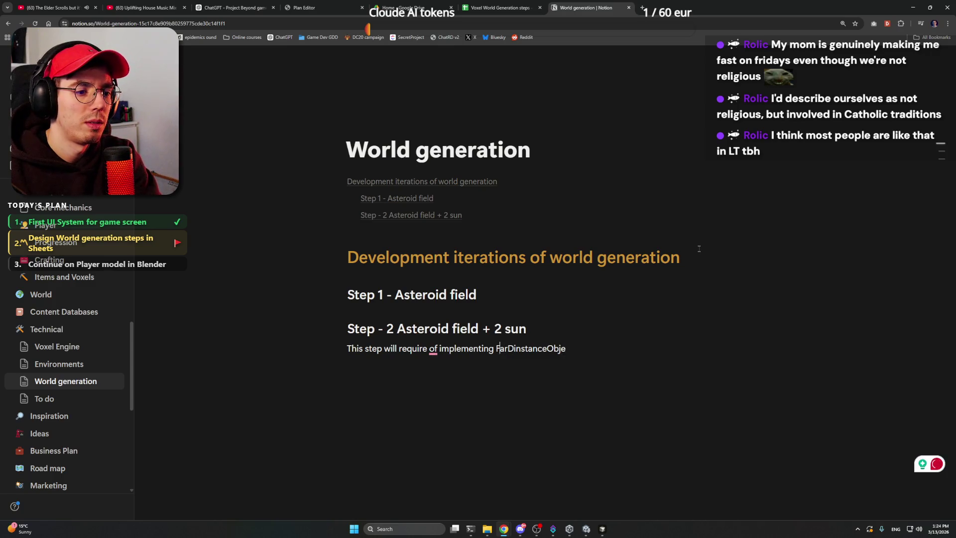
{"action": "key", "text": "BackSpace"}
{"action": "type", "text": "f"}
{"action": "key", "text": "Delete"}
{"action": "type", "text": "d"}
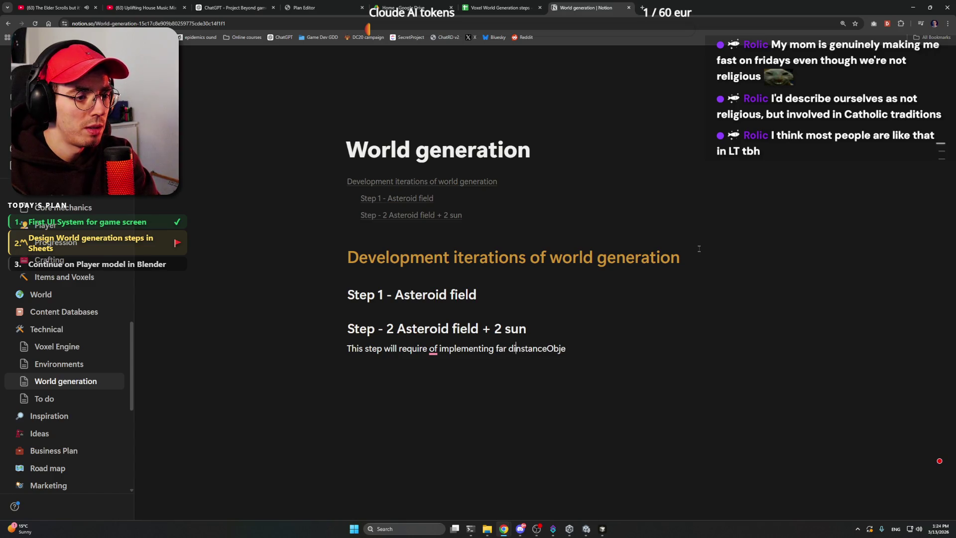
{"action": "key", "text": "Delete"}
{"action": "key", "text": "BackSpace"}
{"action": "key", "text": "BackSpace"}
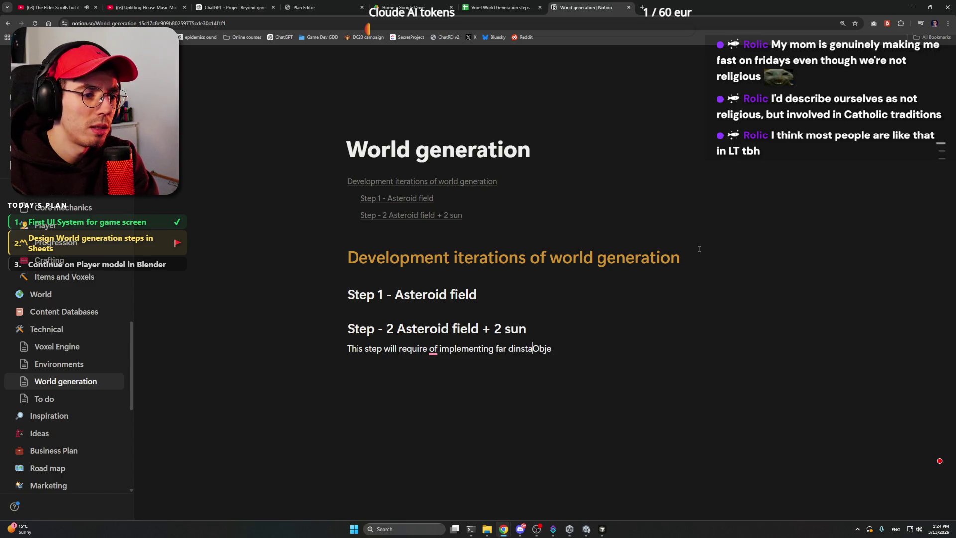
{"action": "type", "text": "nt"}
{"action": "key", "text": "Delete"}
{"action": "type", "text": "objec"}
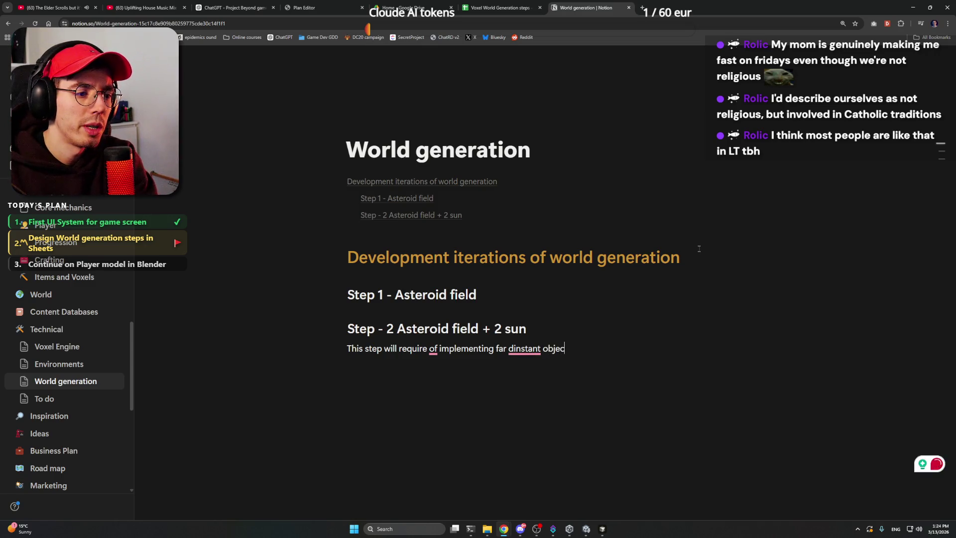
{"action": "type", "text": "ts renderer"}
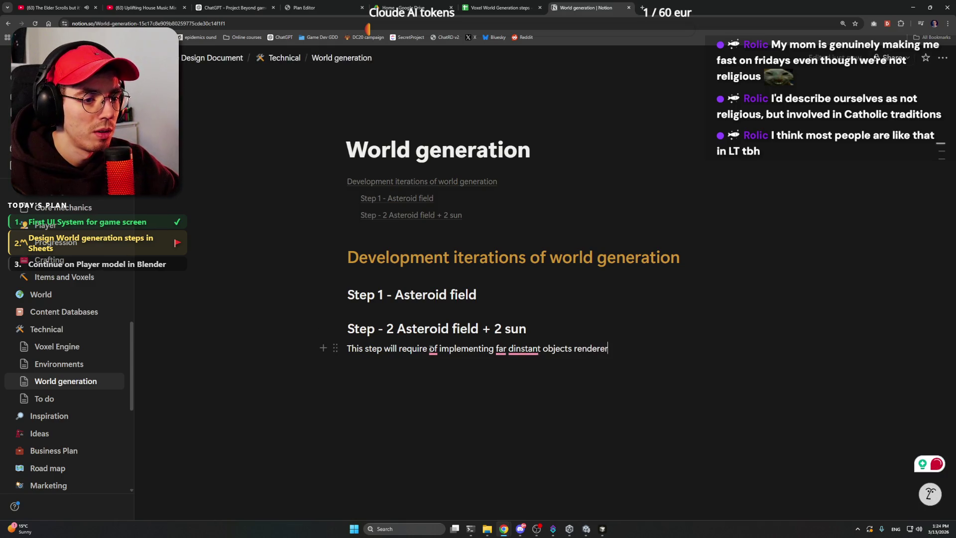
Accept Grammarly's fixes to 'the far-distant' and select 'far-distant objects renderer' for code formatting.
{"action": "left_click", "coordinate": [454, 360]}
{"action": "left_click", "coordinate": [516, 378]}
{"action": "left_click", "coordinate": [527, 380]}
{"action": "double_click", "coordinate": [527, 349]}
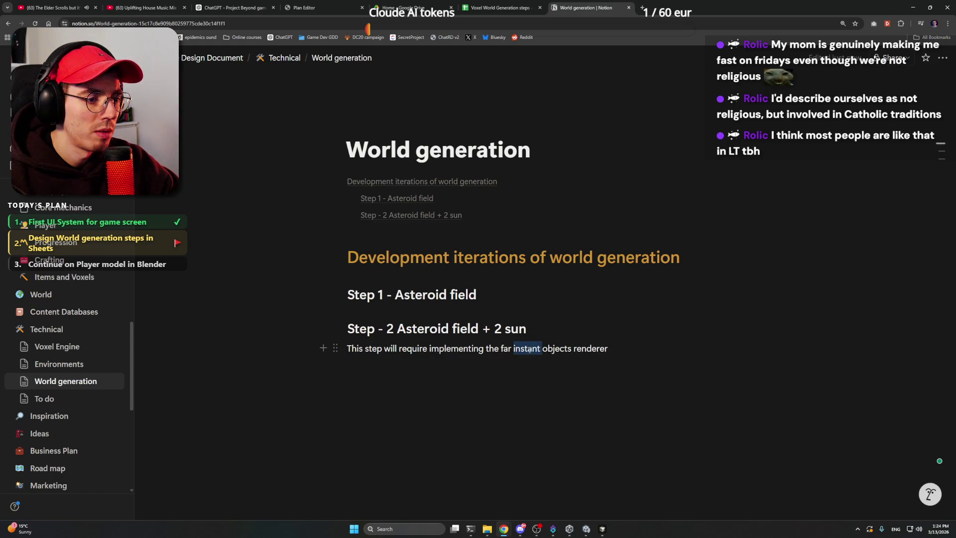
{"action": "type", "text": "dinstant"}
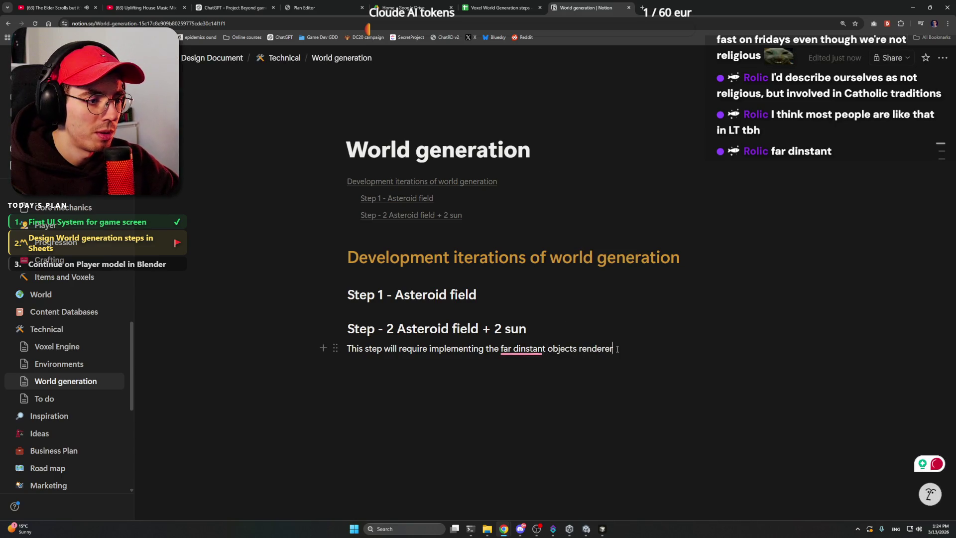
{"action": "left_click", "coordinate": [528, 380]}
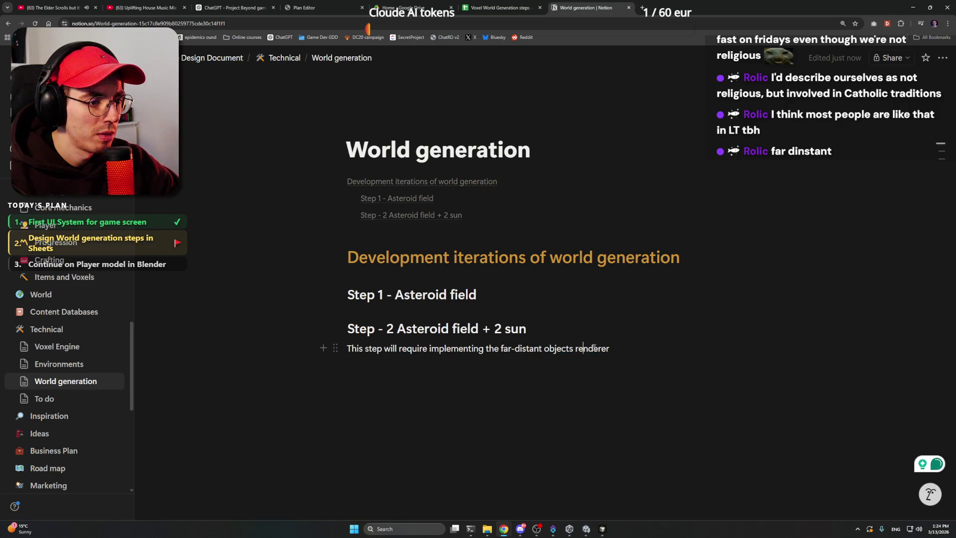
{"action": "left_click_drag", "start_coordinate": [576, 349], "coordinate": [514, 348]}
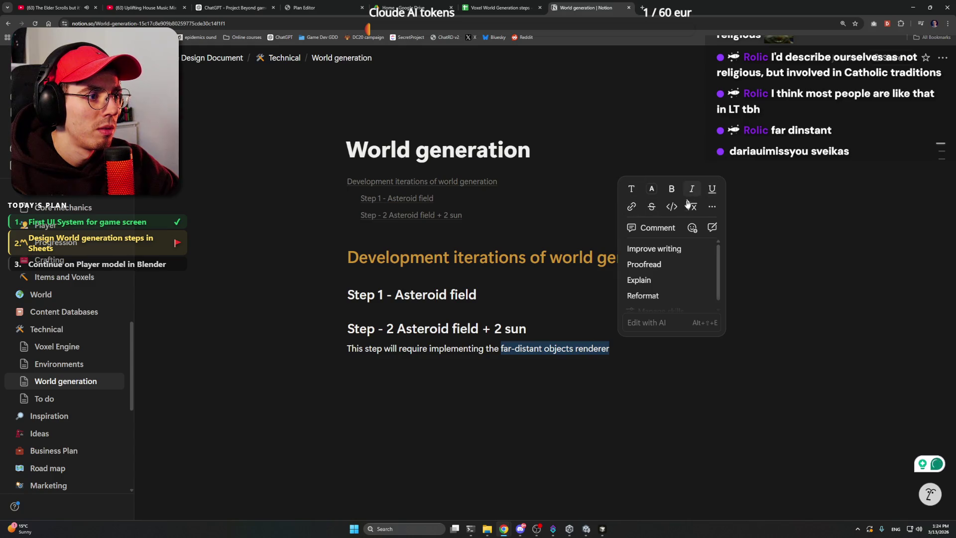
{"action": "left_click", "coordinate": [672, 207]}
Make the phrase inline code, finish the sentence about Unity's scene, and add a line under Step 1.
{"action": "left_click", "coordinate": [656, 354]}
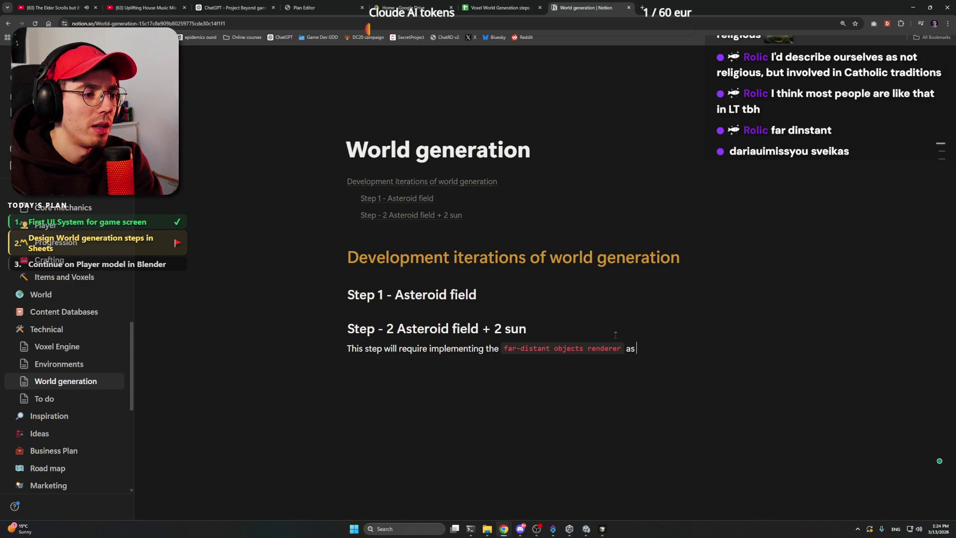
{"action": "type", "text": "Unity"}
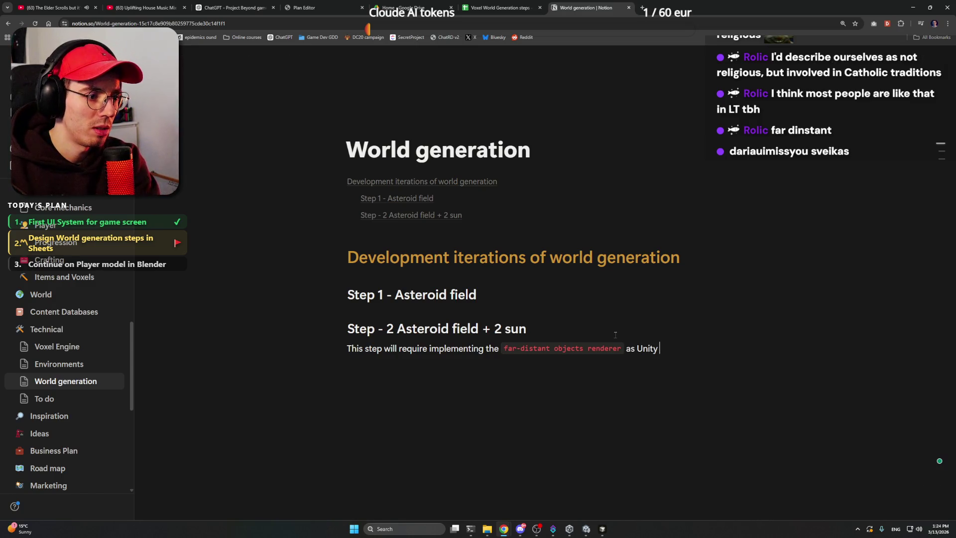
{"action": "type", "text": "'s scene can't render a sun that"}
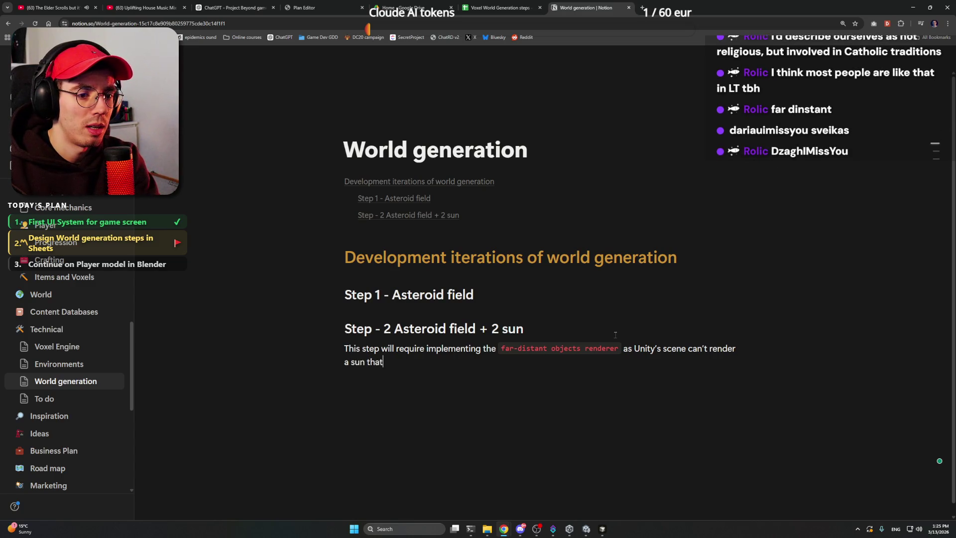
{"action": "type", "text": " hundreds of kilometers away."}
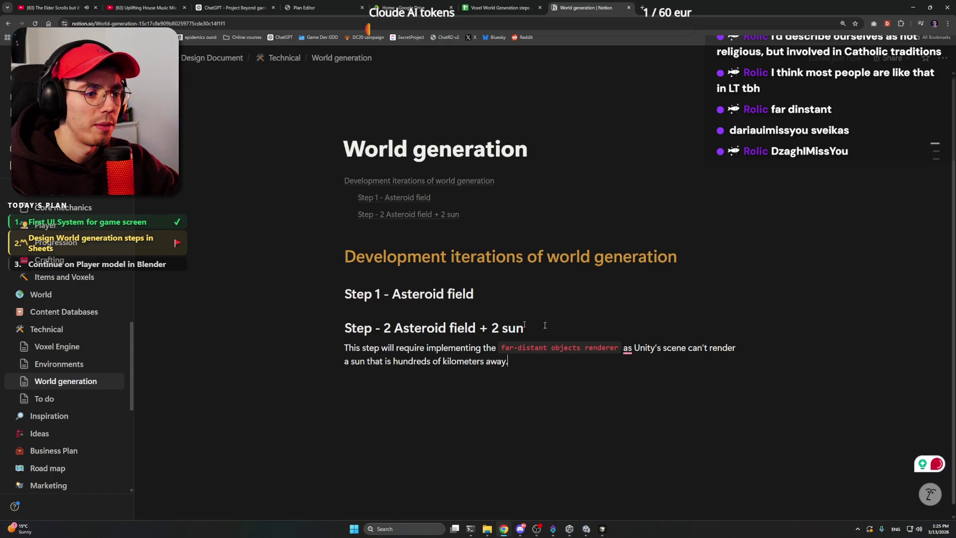
{"action": "left_click", "coordinate": [511, 289]}
{"action": "key", "text": "Return"}
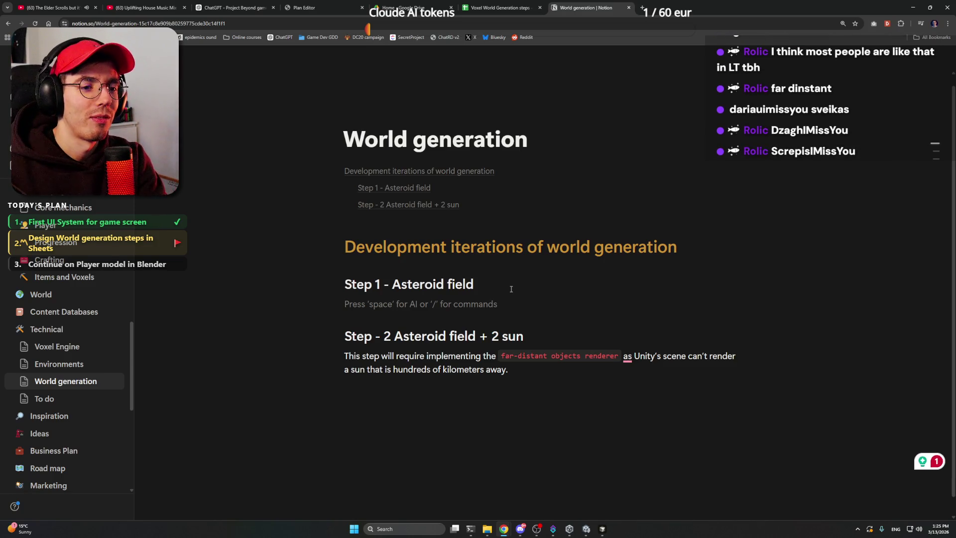
{"action": "type", "text": "First step o"}
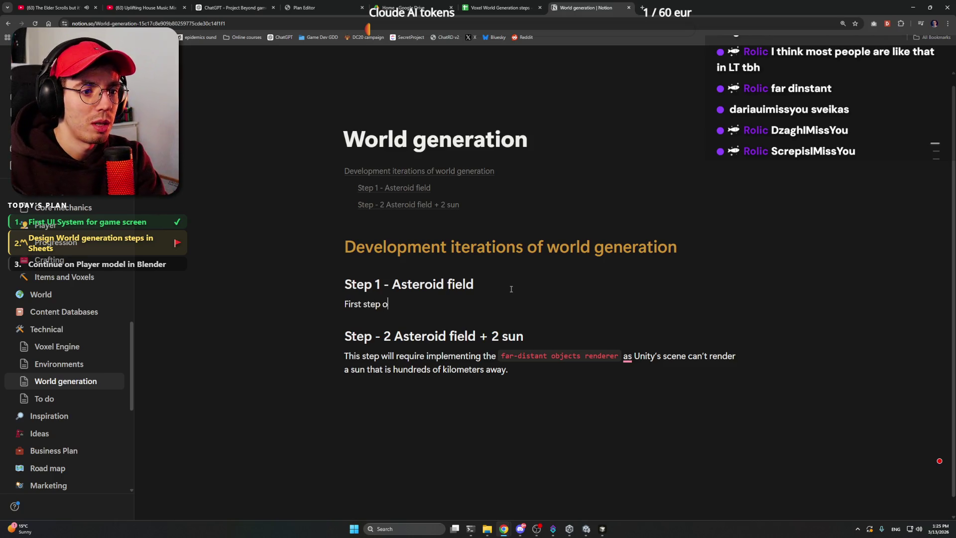
{"action": "type", "text": "f world "}
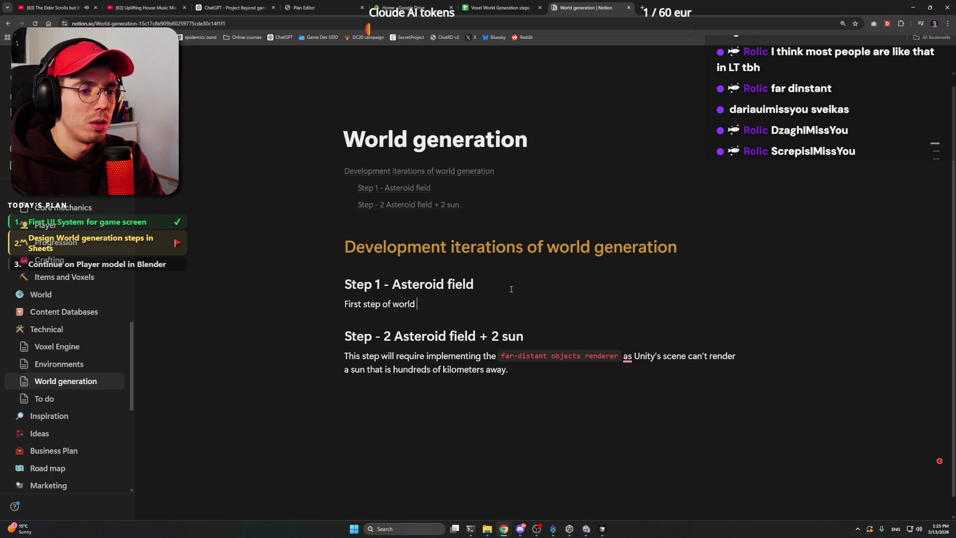
{"action": "type", "text": "generation, only using what is w"}
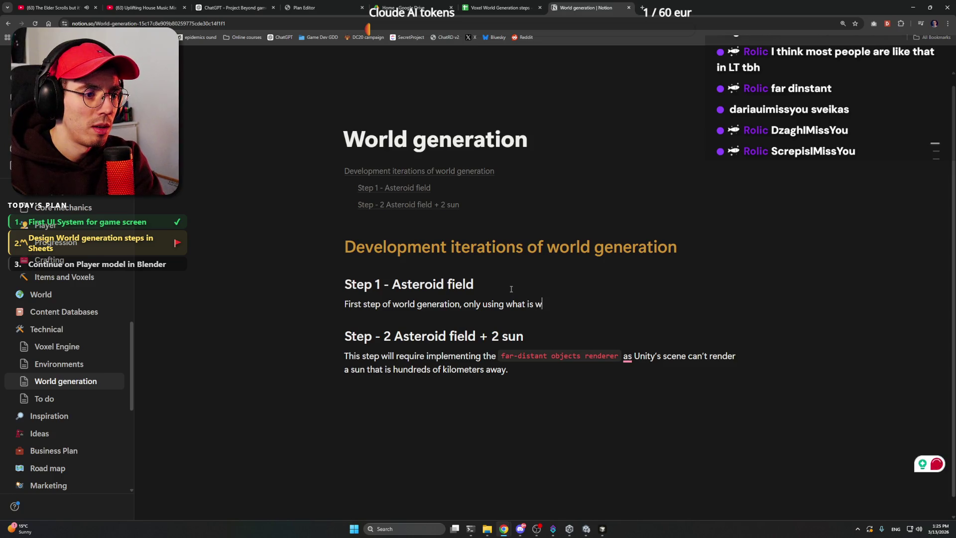
Write that Step 1 uses only what is physically visible inside the voxel close renderer, fixing 'physically' and 'the voxel'.
{"action": "key", "text": "BackSpace"}
{"action": "type", "text": "pr"}
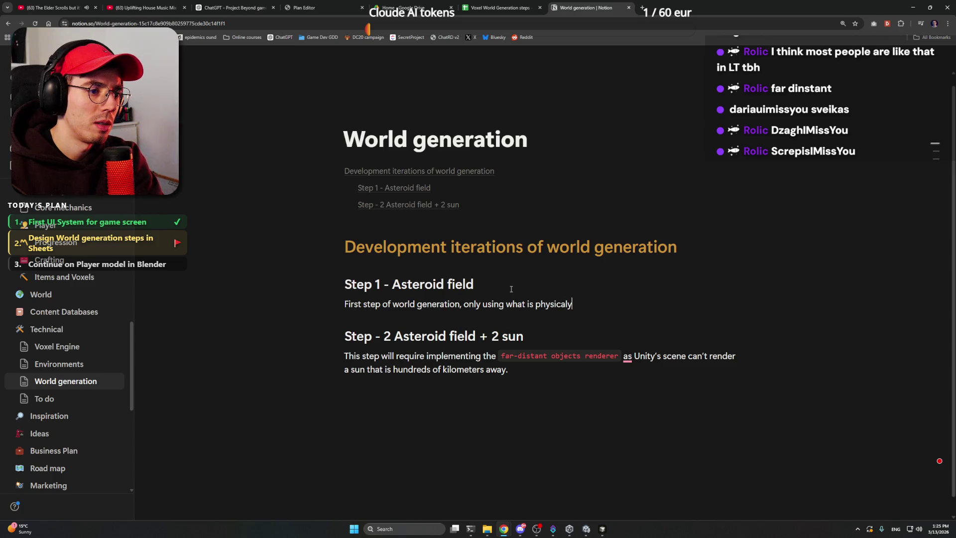
{"action": "type", "text": "le inside of"}
{"action": "type", "text": "oxwel"}
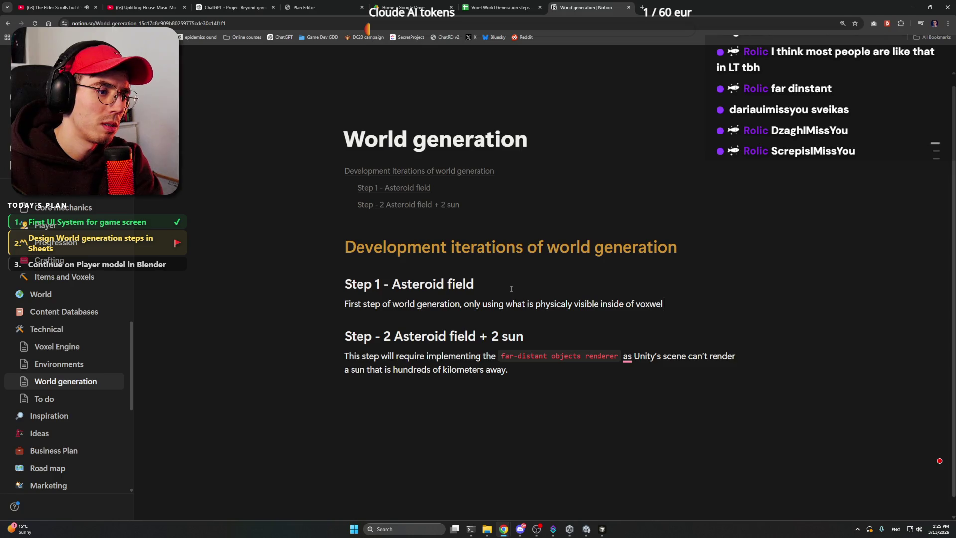
{"action": "key", "text": "BackSpace"}
{"action": "key", "text": "BackSpace"}
{"action": "type", "text": "el close renderer."}
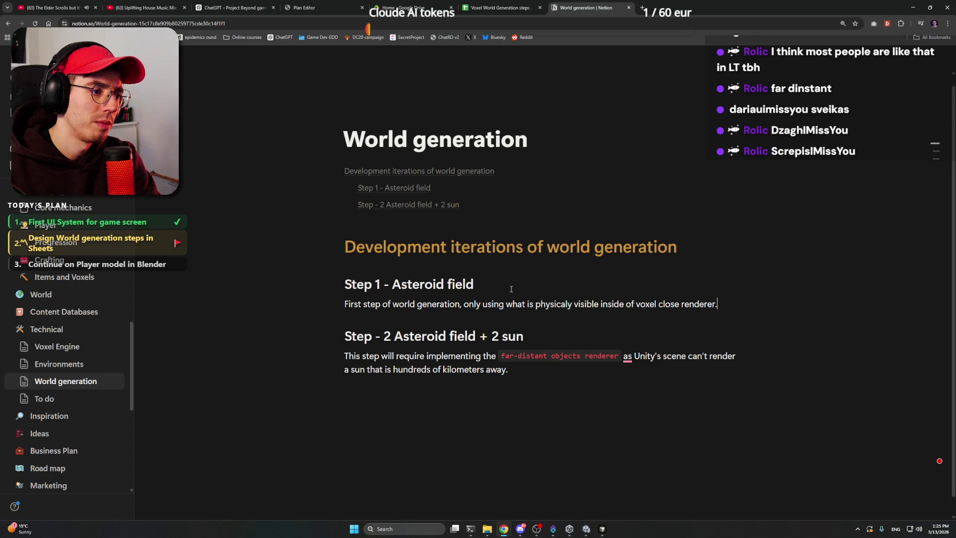
{"action": "right_click", "coordinate": [554, 304]}
{"action": "left_click", "coordinate": [568, 335]}
{"action": "right_click", "coordinate": [655, 308]}
{"action": "left_click", "coordinate": [650, 329]}
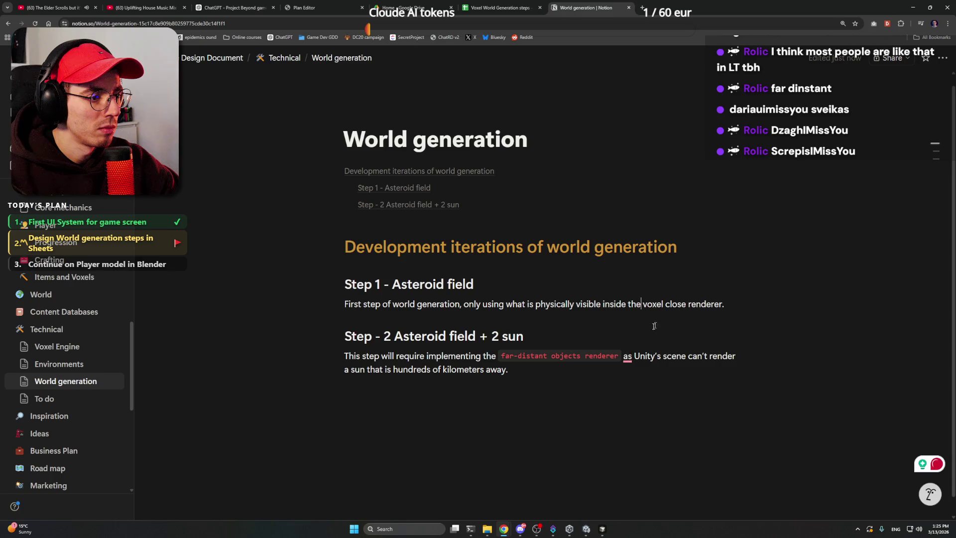
{"action": "left_click", "coordinate": [727, 304]}
{"action": "type", "text": "A patches of asteroid fields."}
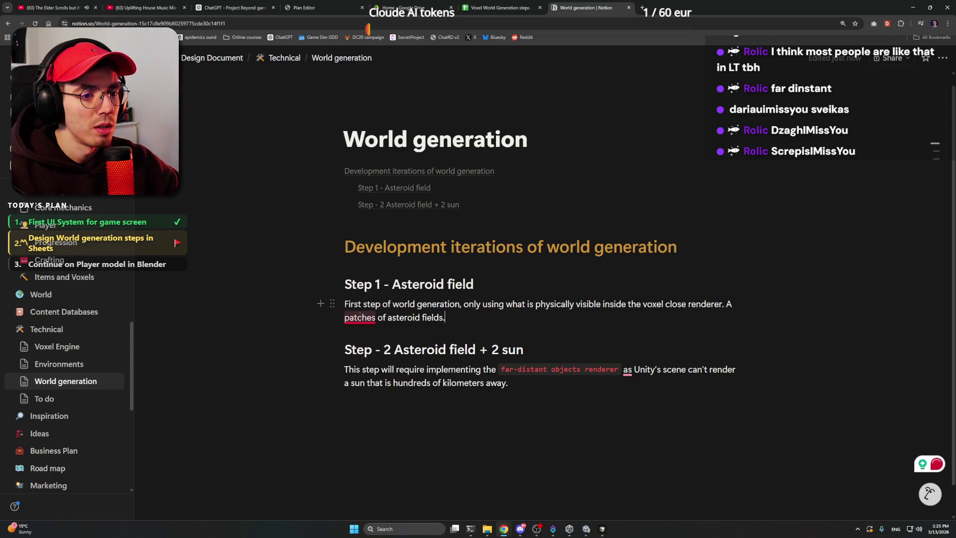
End the paragraph with 'a patch of asteroid fields' and start a new block below it.
{"action": "left_click", "coordinate": [370, 345]}
{"action": "left_click", "coordinate": [451, 316]}
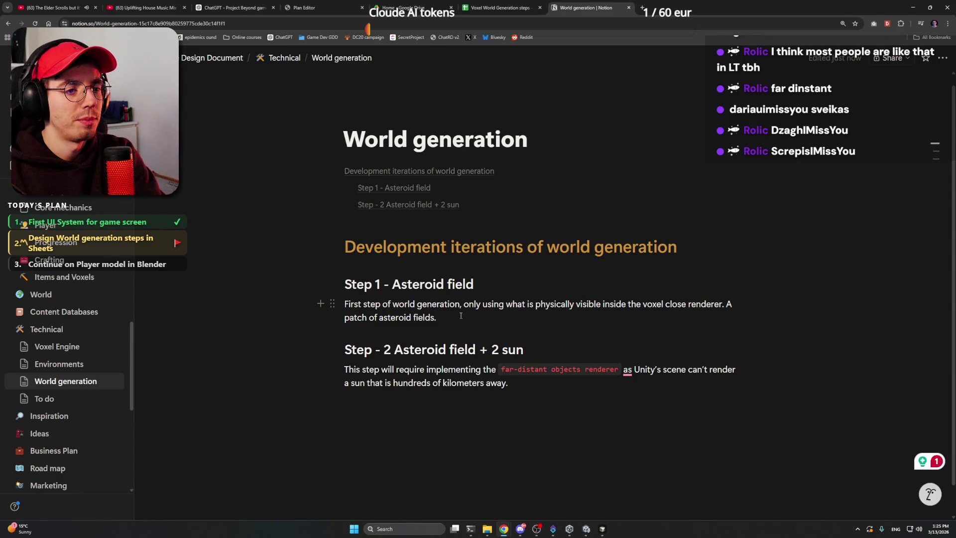
{"action": "key", "text": "Return"}
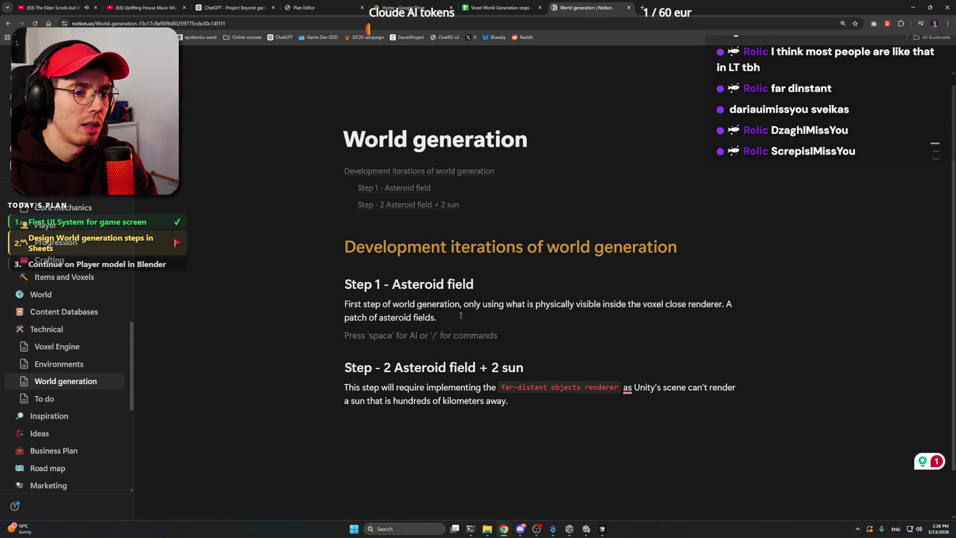
{"action": "type", "text": "Game design of a"}
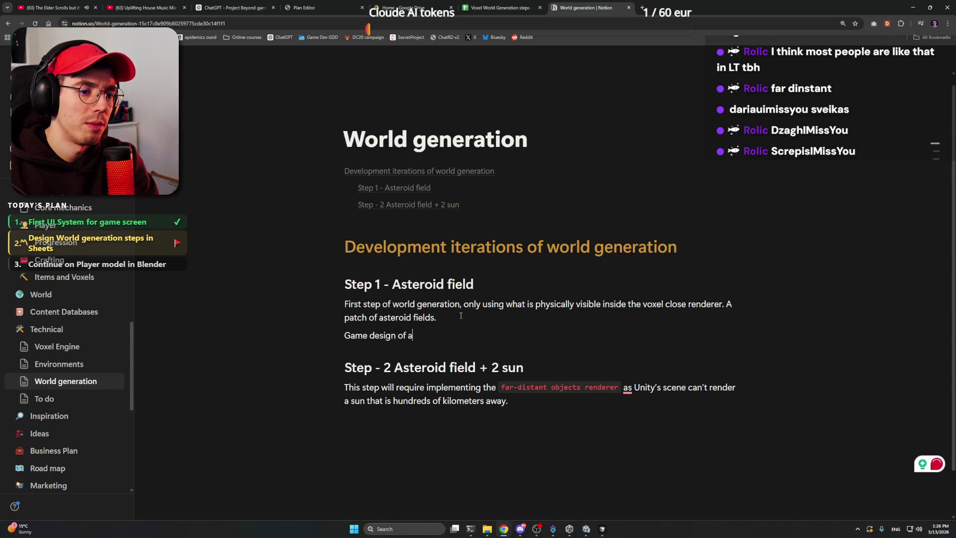
Add the line 'Game design of Asteroid field biome -' with an @-link to the Asteroids page and follow it.
{"action": "key", "text": "BackSpace"}
{"action": "type", "text": "eroid field biome -"}
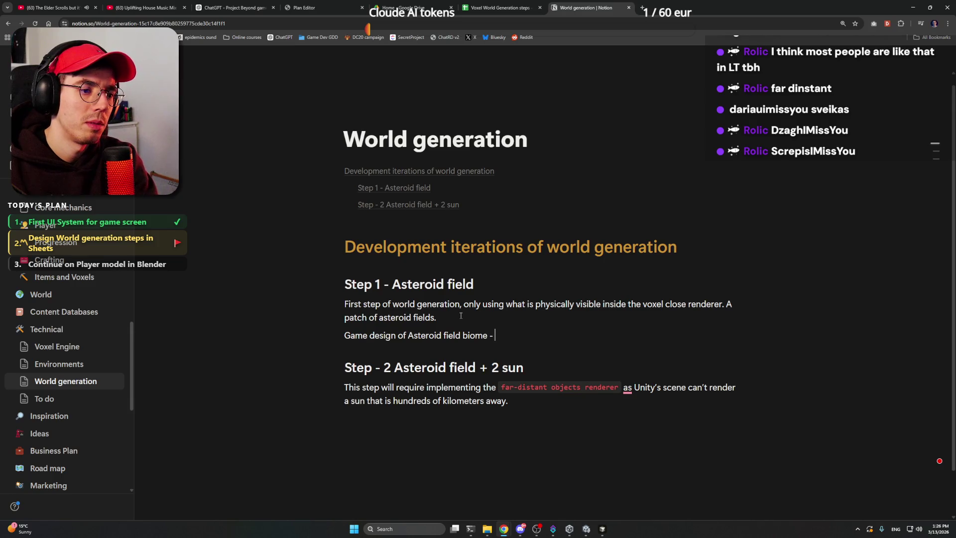
{"action": "type", "text": "@as"}
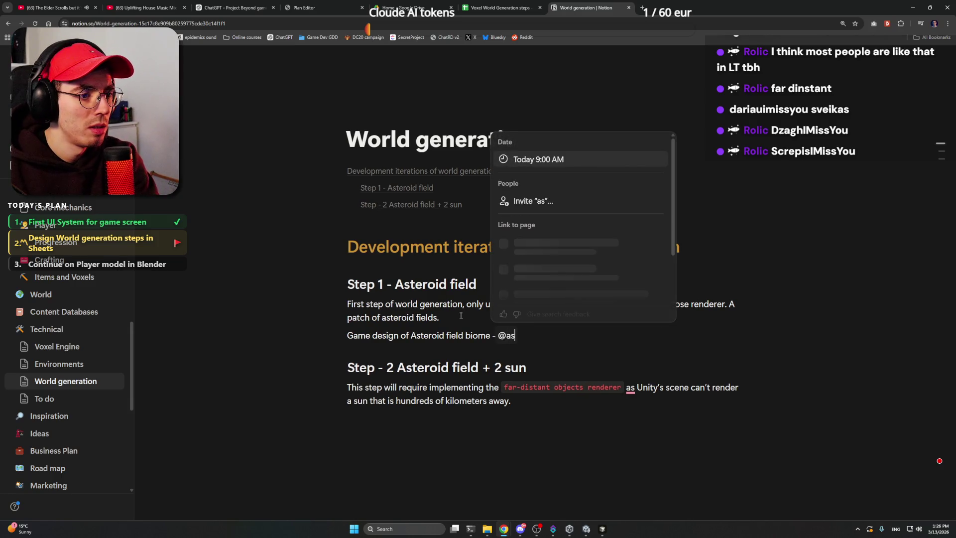
{"action": "type", "text": "ter"}
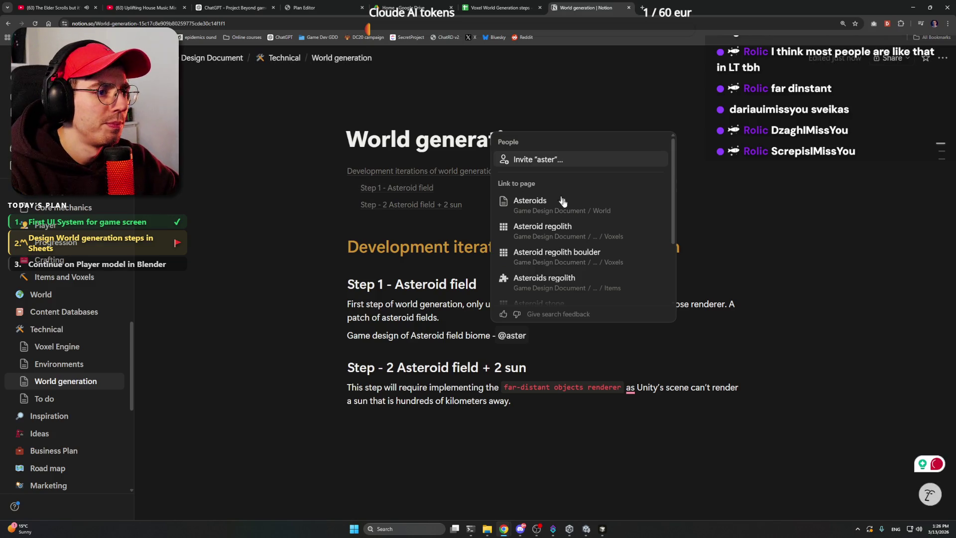
{"action": "left_click", "coordinate": [571, 210]}
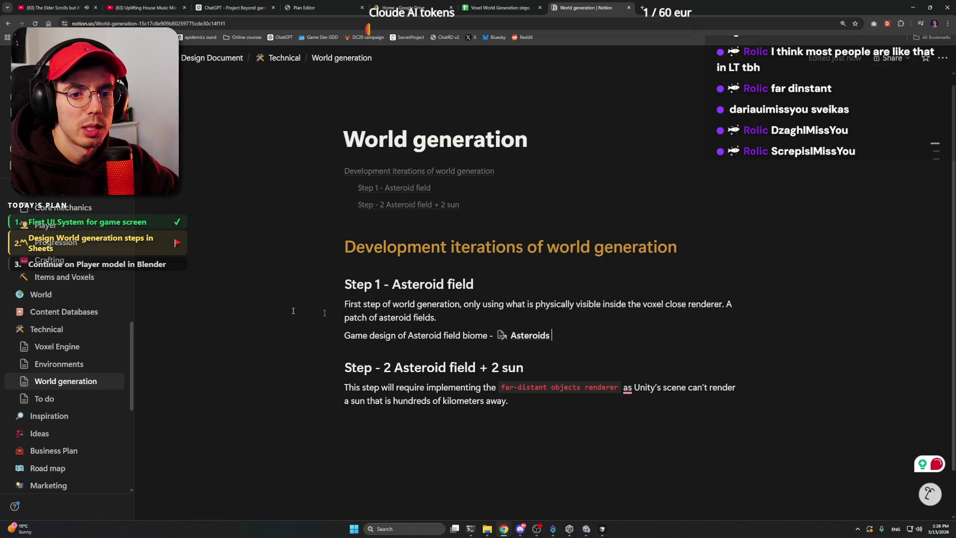
{"action": "left_click", "coordinate": [539, 335]}
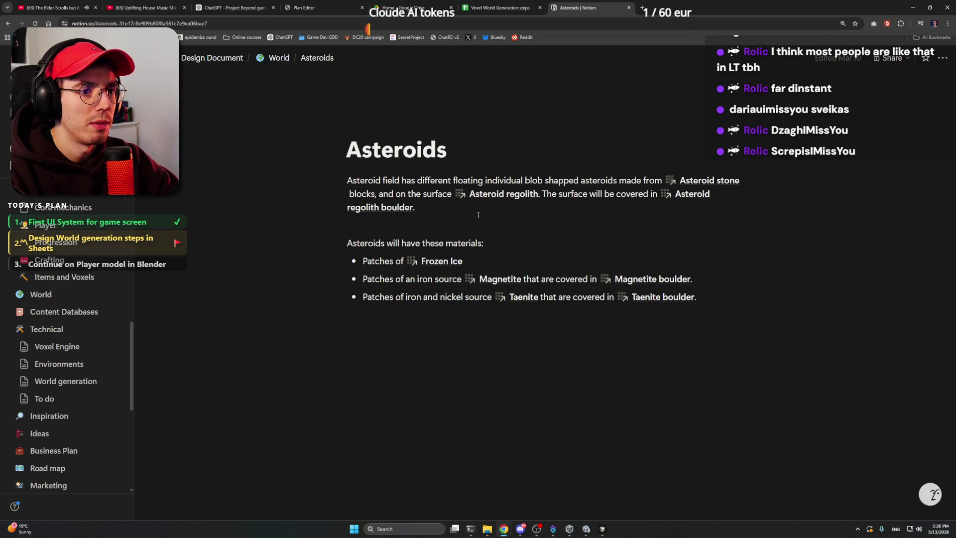
Accept Grammarly fixes for 'blob-shaped', Asteroid stone, surface, regolith boulder and source spacing; ignore the Magnetite one.
{"action": "key", "text": "super"}
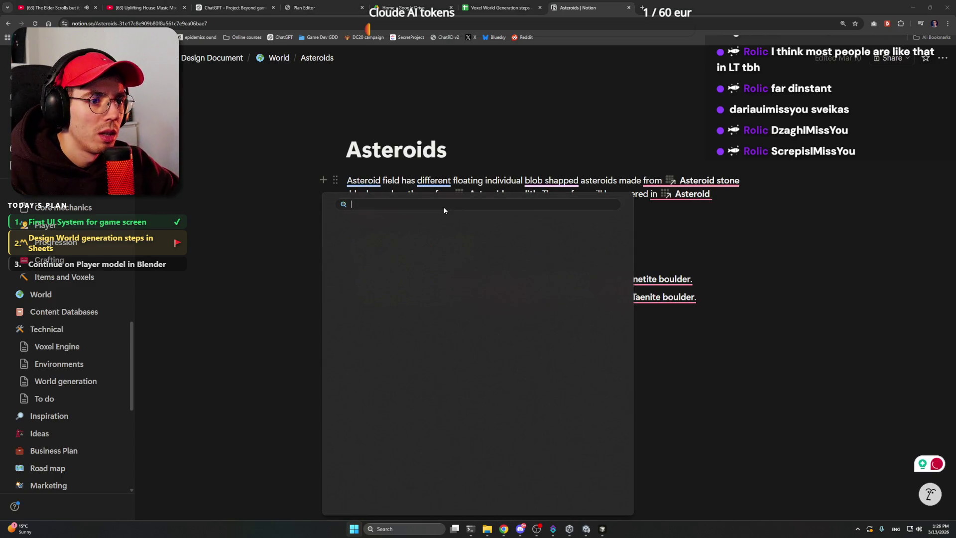
{"action": "key", "text": "super"}
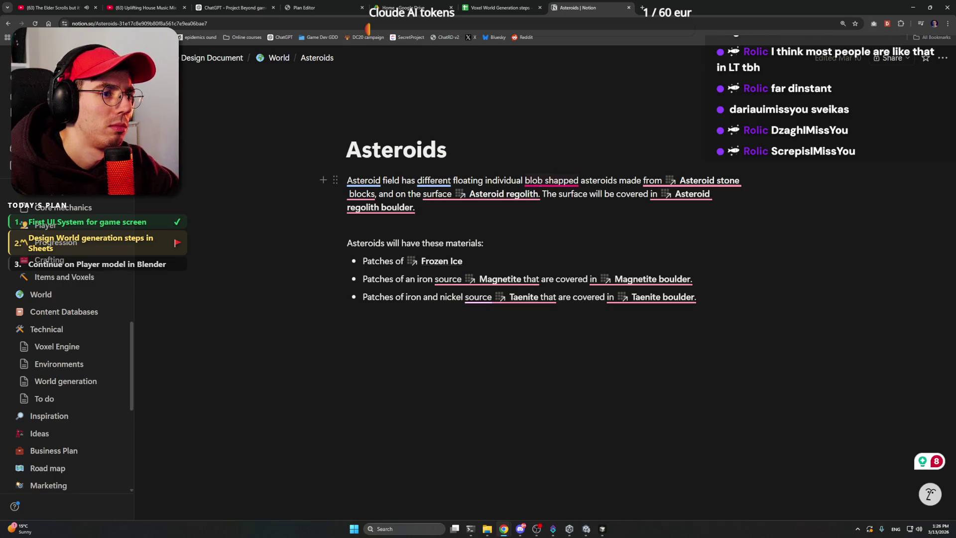
{"action": "left_click", "coordinate": [553, 212]}
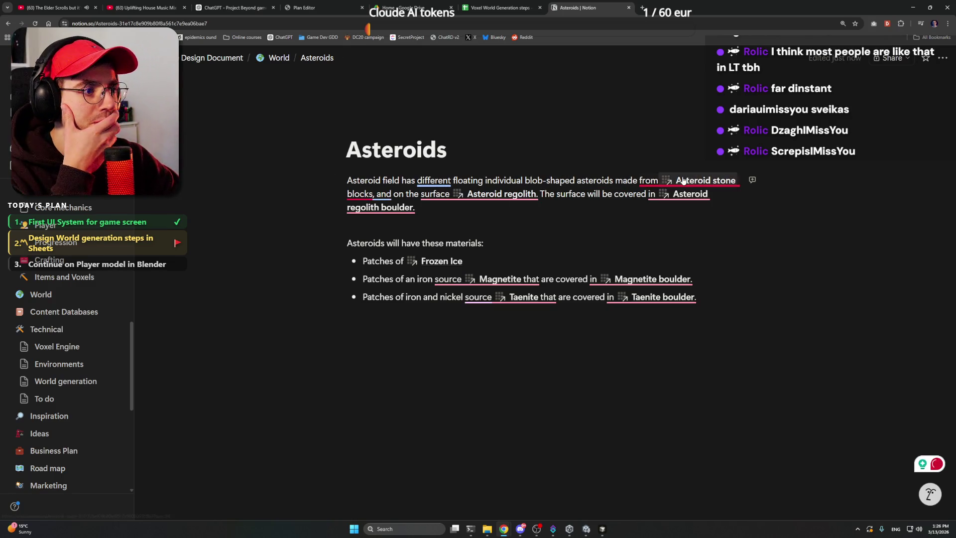
{"action": "left_click", "coordinate": [664, 231]}
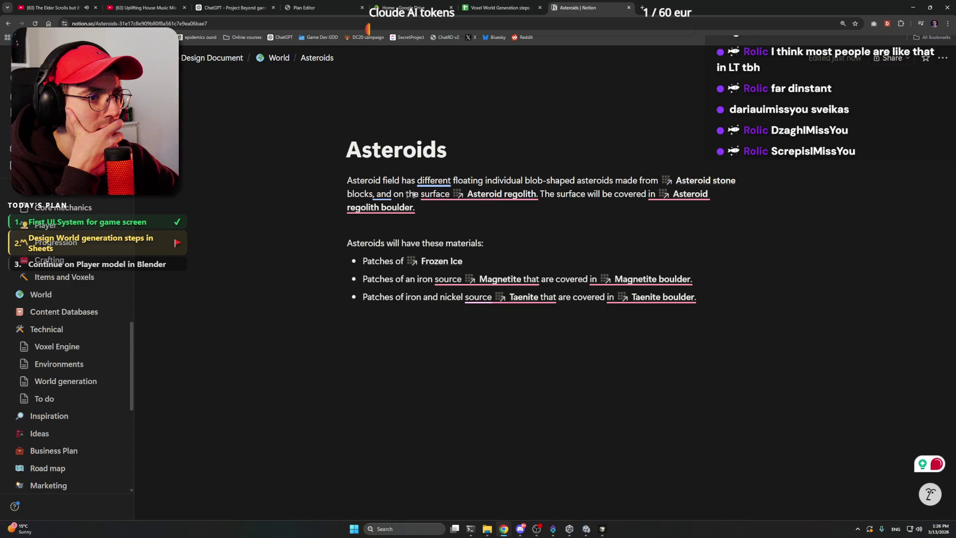
{"action": "left_click", "coordinate": [478, 246]}
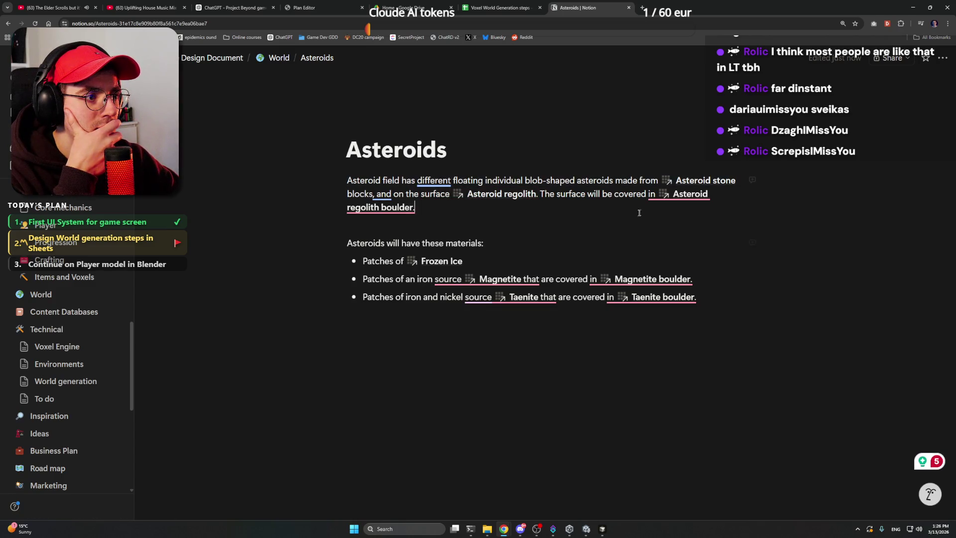
{"action": "left_click", "coordinate": [657, 224]}
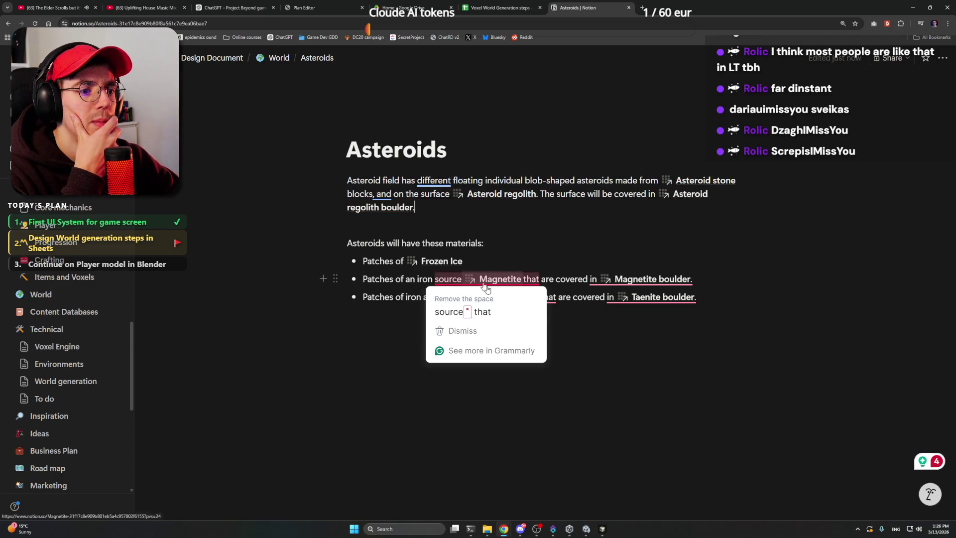
{"action": "left_click", "coordinate": [467, 311]}
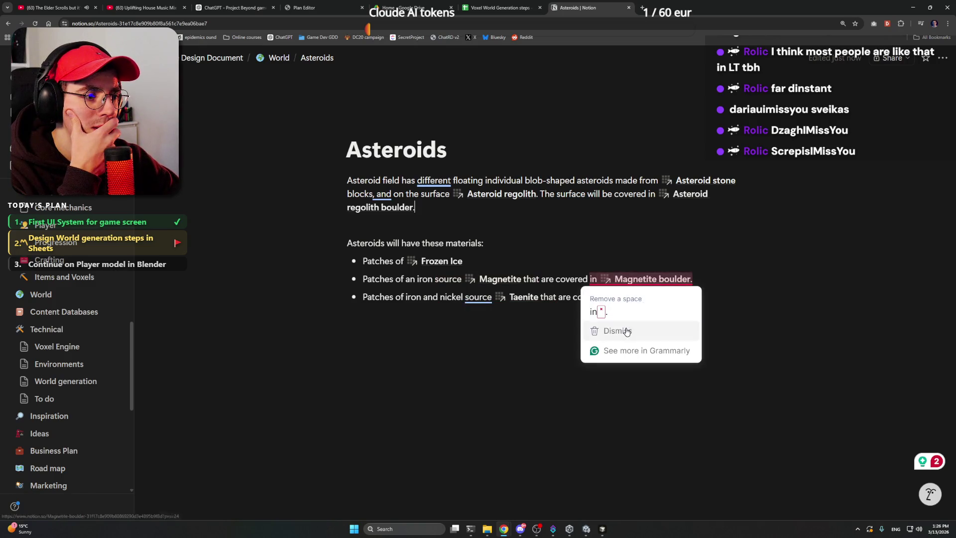
{"action": "left_click", "coordinate": [627, 331]}
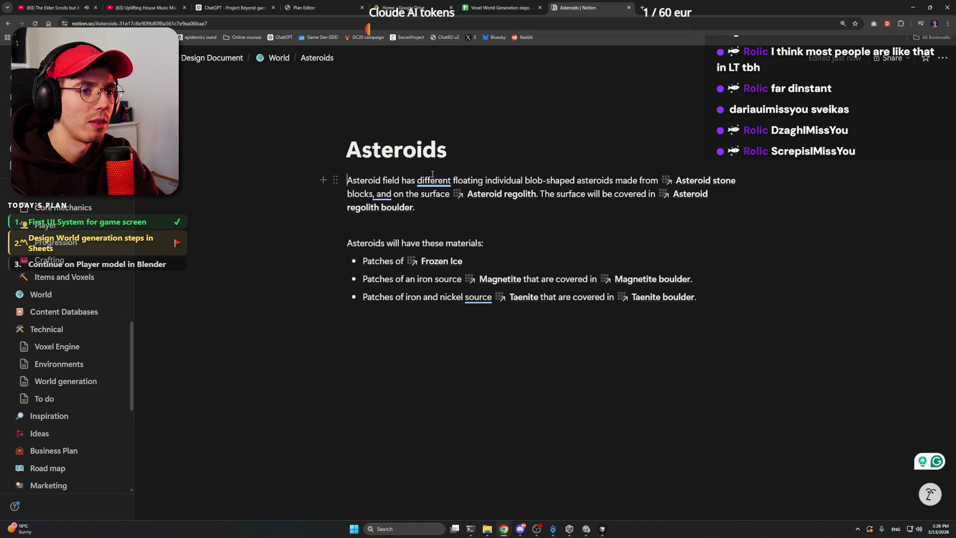
Make Materials a Heading 2 and insert a table of contents block above it.
{"action": "key", "text": "Return"}
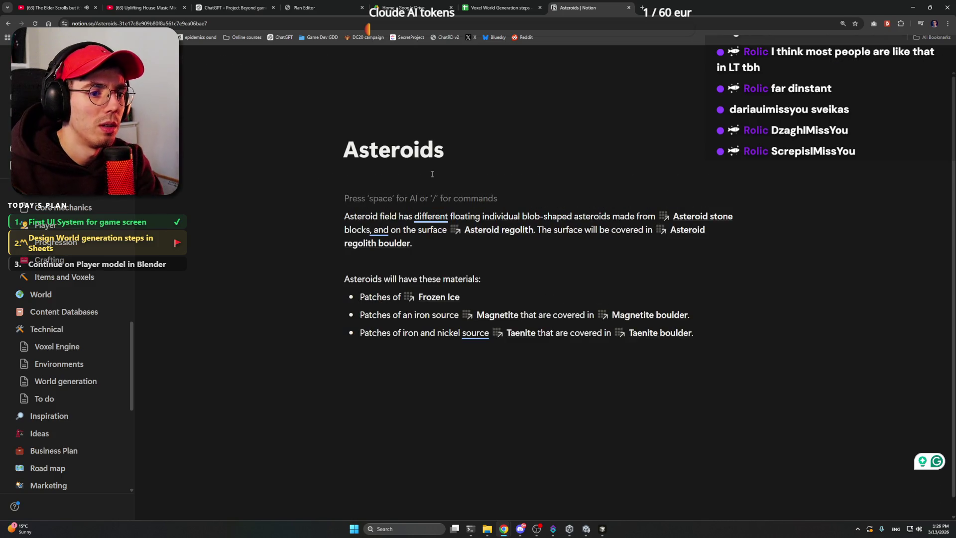
{"action": "type", "text": "Ma"}
{"action": "key", "text": "BackSpace"}
{"action": "key", "text": "BackSpace"}
{"action": "type", "text": "Ma"}
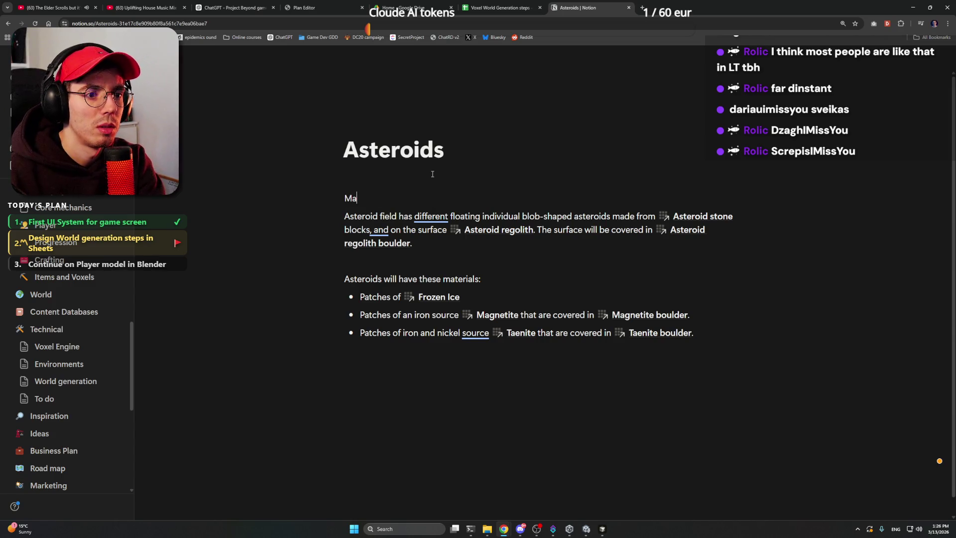
{"action": "type", "text": "terials"}
{"action": "key", "text": "shift+Home"}
{"action": "key", "text": "ctrl+alt+2"}
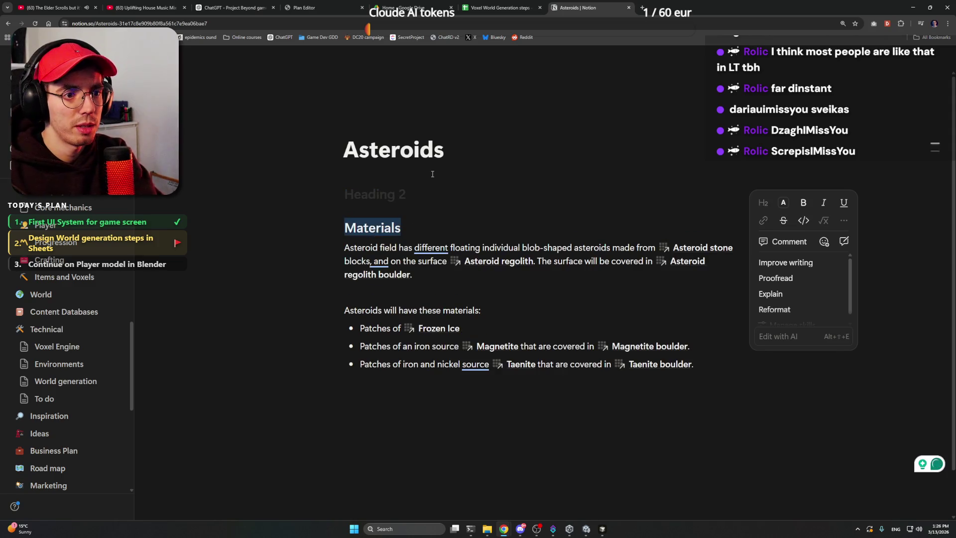
{"action": "left_click", "coordinate": [419, 187]}
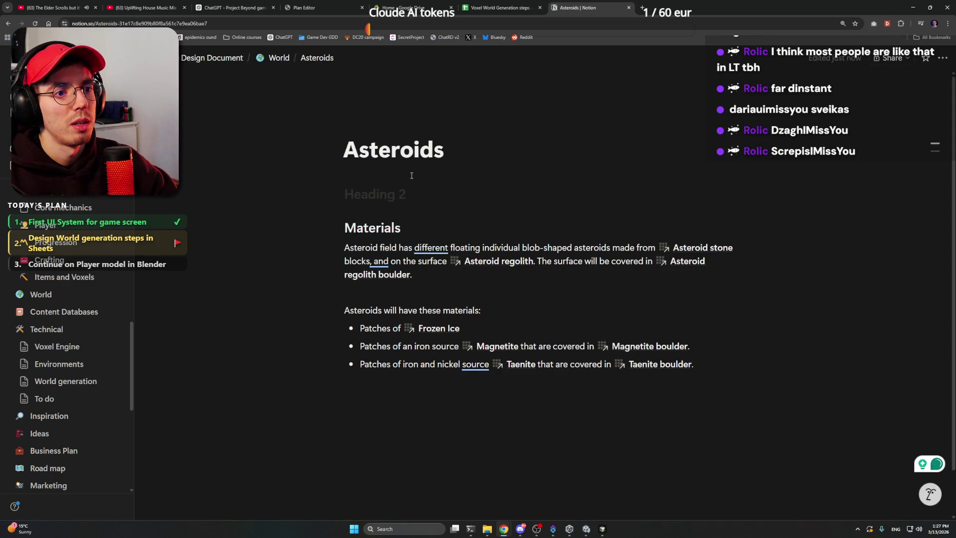
{"action": "type", "text": "/table"}
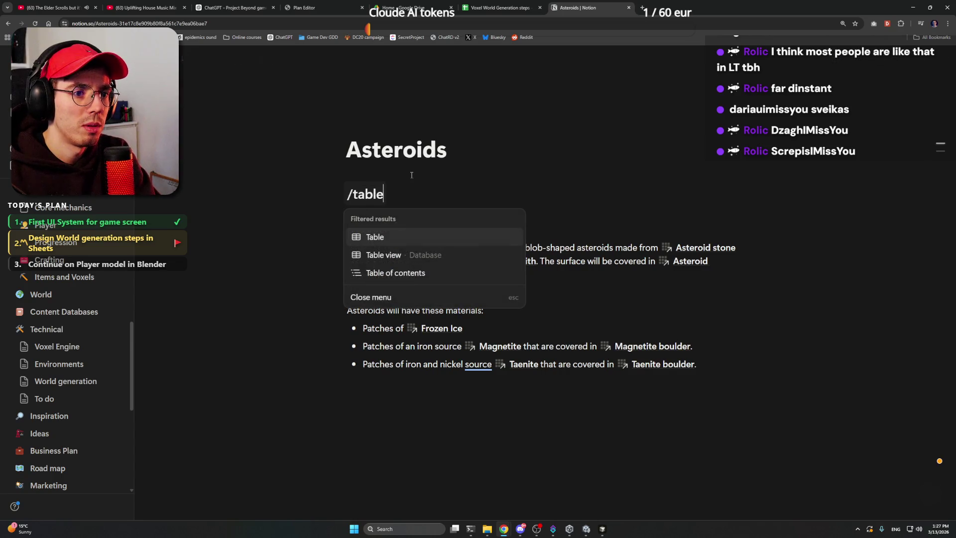
{"action": "key", "text": "Down"}
{"action": "key", "text": "Down"}
{"action": "key", "text": "Return"}
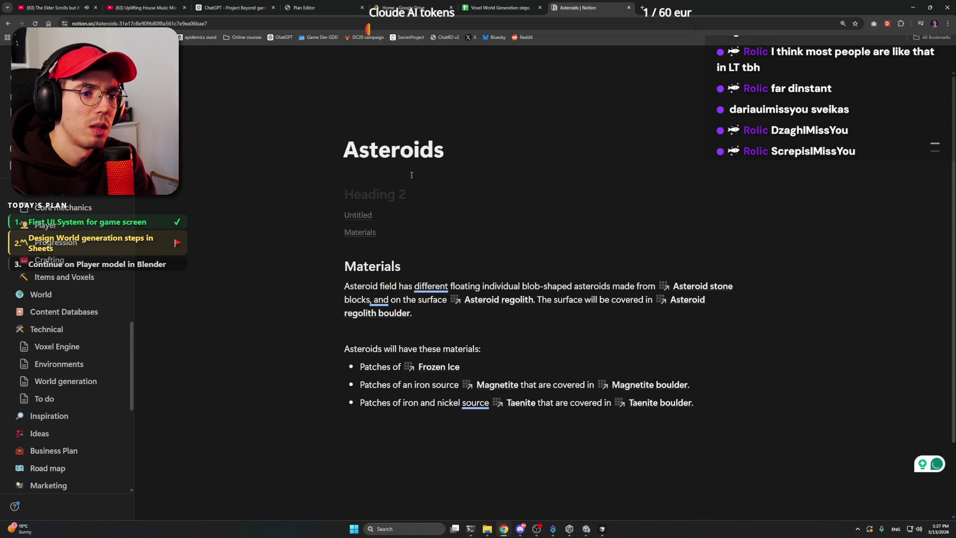
{"action": "key", "text": "BackSpace"}
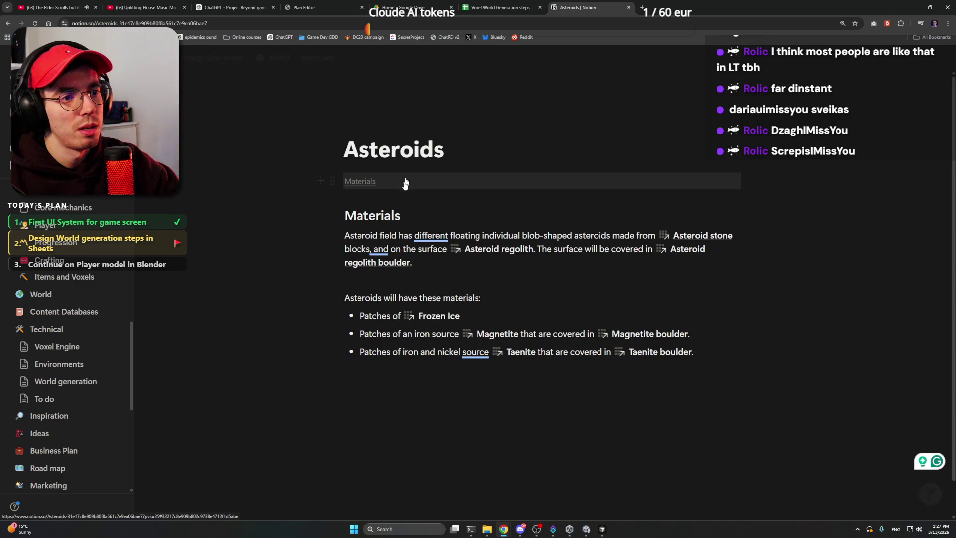
Colour the Materials heading yellow and add an empty block above it.
{"action": "double_click", "coordinate": [374, 215]}
{"action": "left_click", "coordinate": [444, 245]}
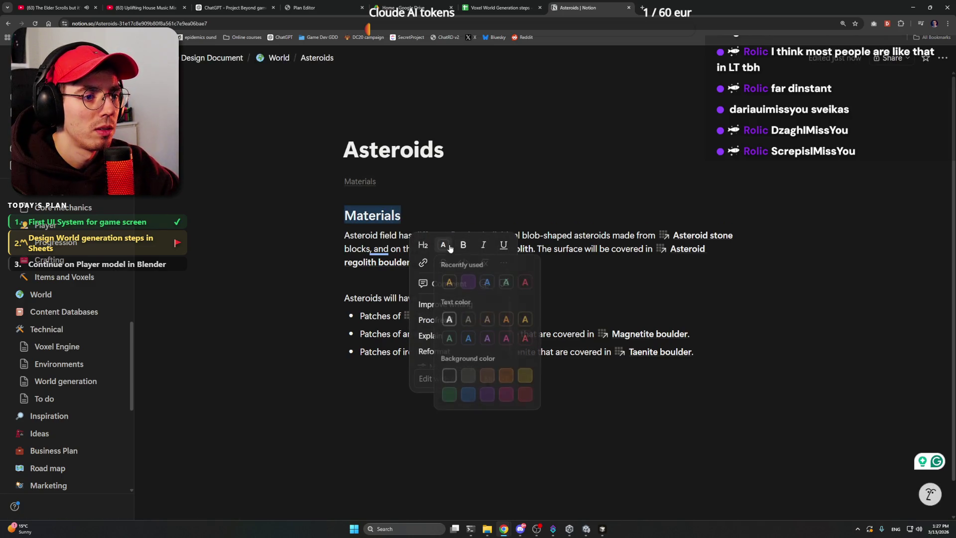
{"action": "left_click", "coordinate": [449, 282]}
{"action": "key", "text": "Left"}
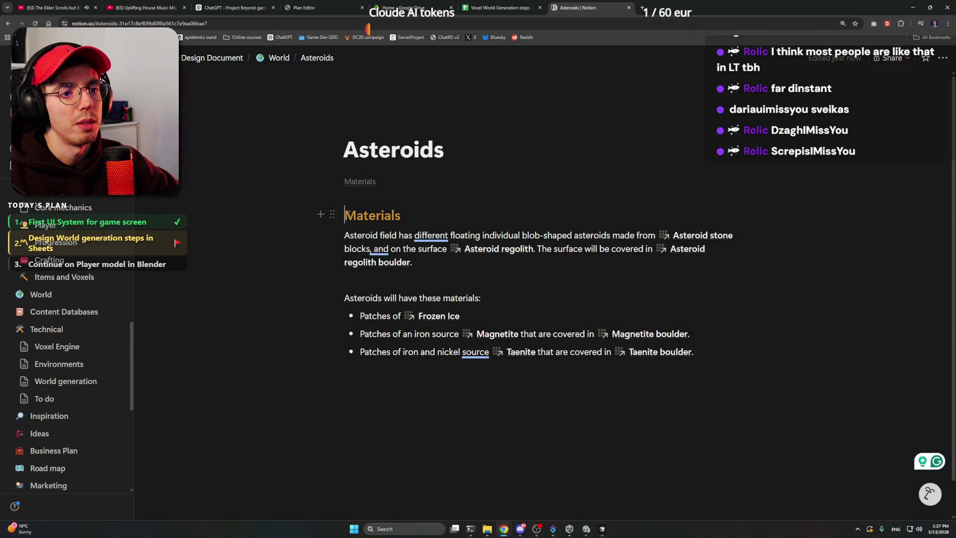
{"action": "key", "text": "Return"}
{"action": "type", "text": "Types of Asteroids"}
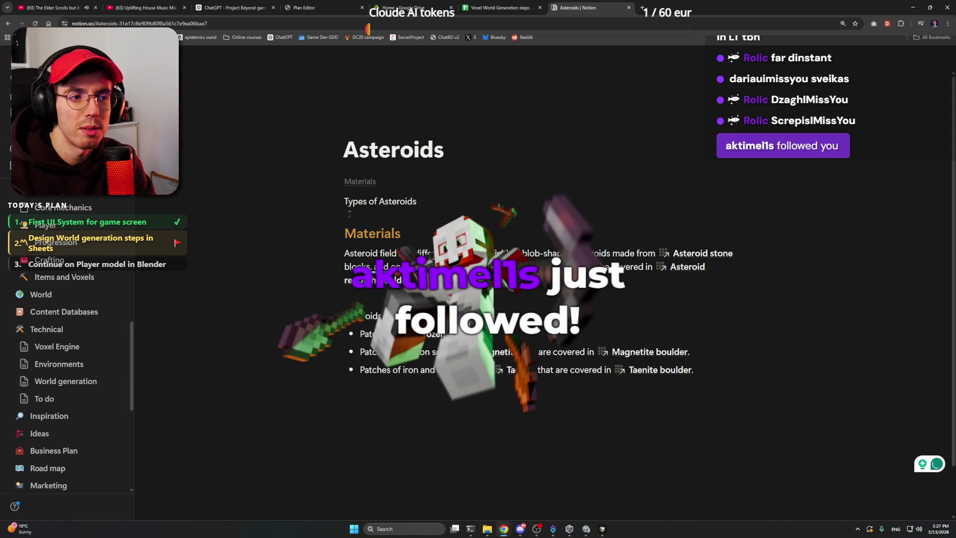
Make 'Types of Asteroids' a Heading 2 coloured orange, with an empty block below.
{"action": "key", "text": "shift+Home"}
{"action": "key", "text": "ctrl+alt+2"}
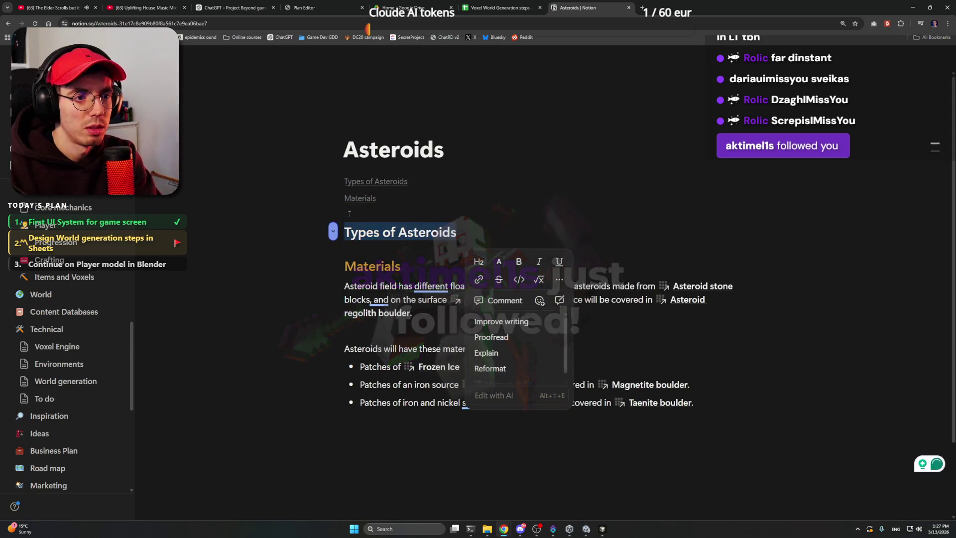
{"action": "left_click_drag", "start_coordinate": [456, 232], "coordinate": [340, 231]}
{"action": "left_click", "coordinate": [499, 261]}
{"action": "left_click", "coordinate": [513, 298]}
{"action": "left_click", "coordinate": [474, 235]}
{"action": "key", "text": "Return"}
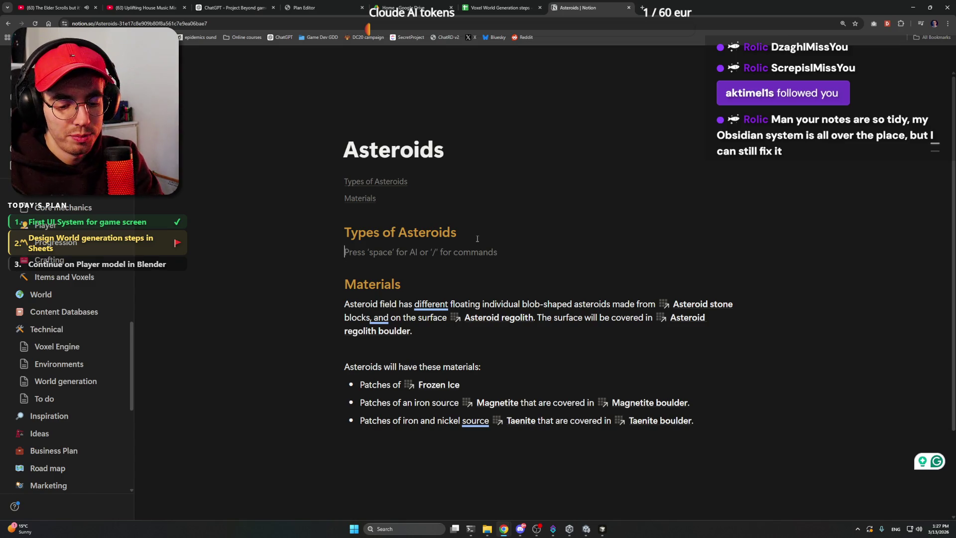
{"action": "type", "text": "A single blob"}
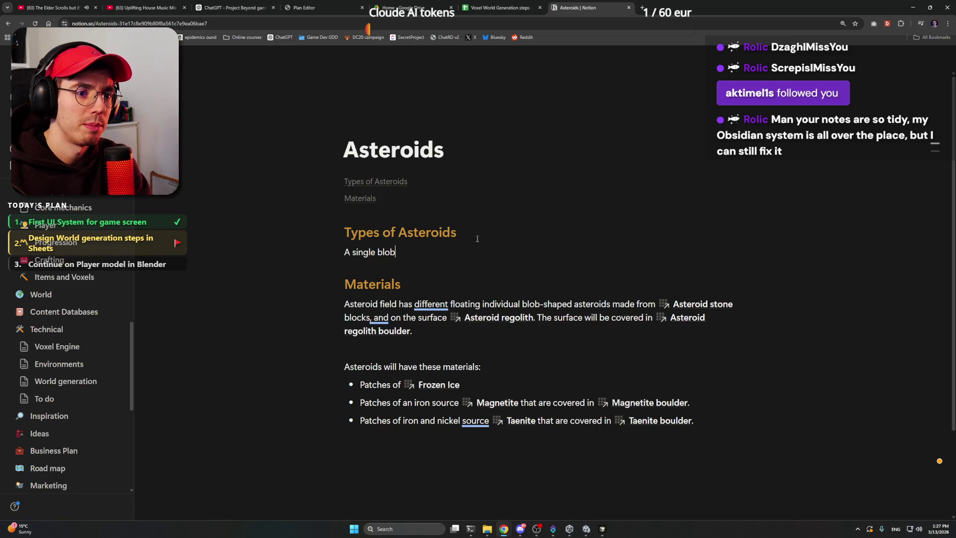
Add 'A single blob' as a Heading 3 subheading with blank lines below it.
{"action": "key", "text": "shift+Home"}
{"action": "key", "text": "ctrl+alt+3"}
{"action": "key", "text": "Right"}
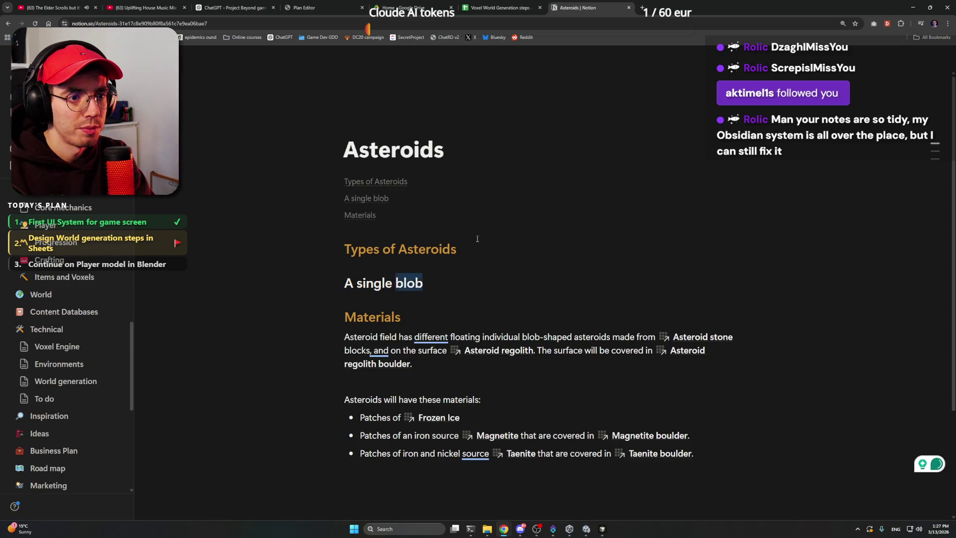
{"action": "key", "text": "shift+Home"}
{"action": "key", "text": "ctrl+alt+3"}
{"action": "key", "text": "Right"}
{"action": "key", "text": "Return"}
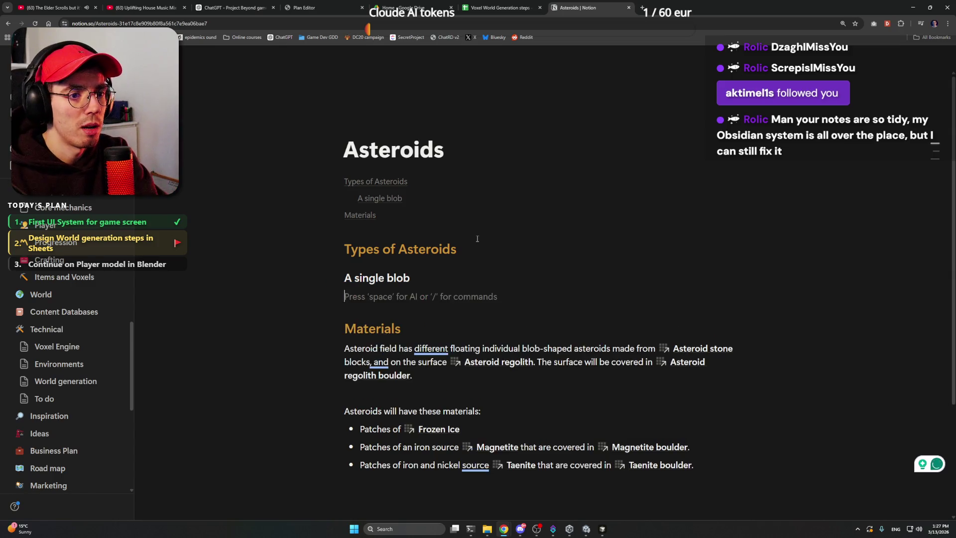
{"action": "key", "text": "Return"}
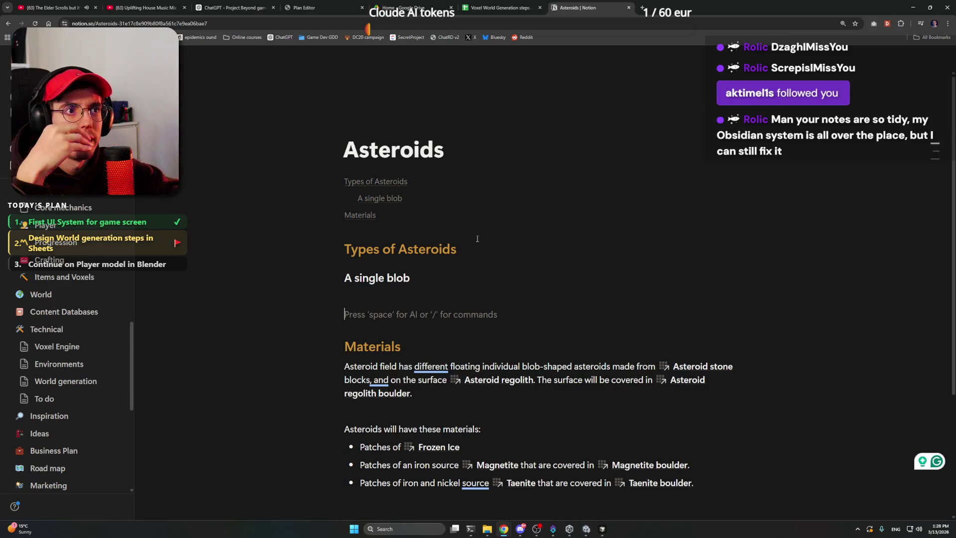
{"action": "key", "text": "ctrl+shift+Tab"}
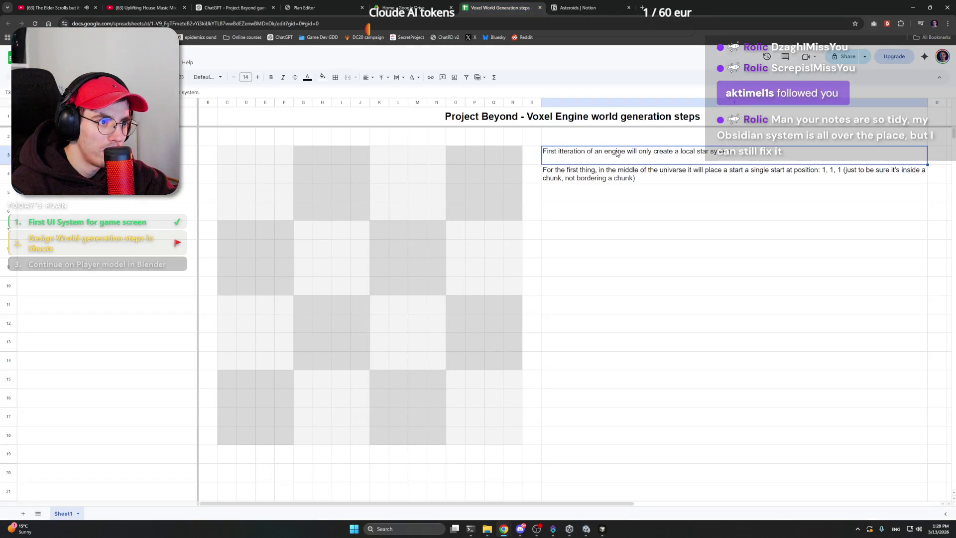
Clear the two note cells in rows 3–4 of the world generation steps sheet and return to the Asteroids page.
{"action": "left_click_drag", "start_coordinate": [616, 152], "coordinate": [615, 178]}
{"action": "key", "text": "Delete"}
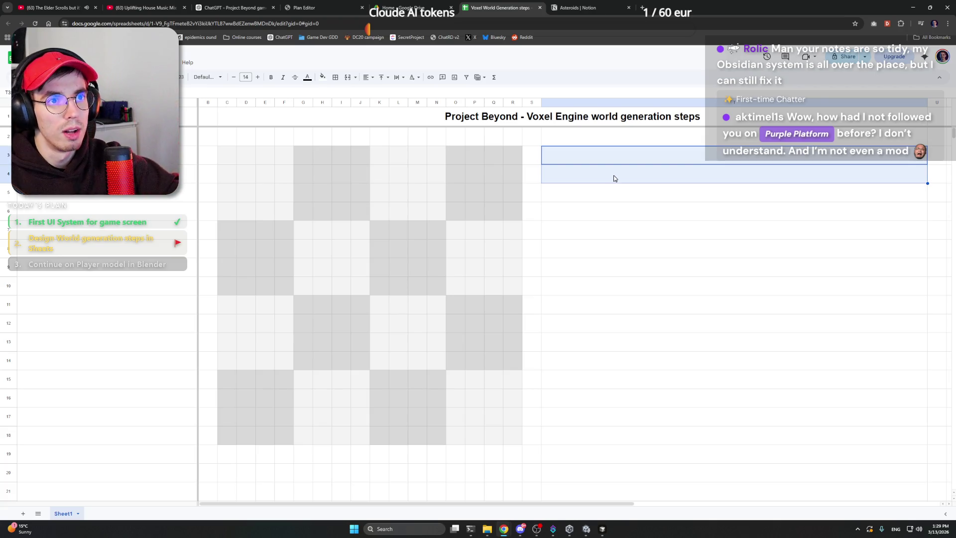
{"action": "left_click", "coordinate": [314, 7]}
{"action": "left_click", "coordinate": [407, 7]}
{"action": "left_click", "coordinate": [592, 6]}
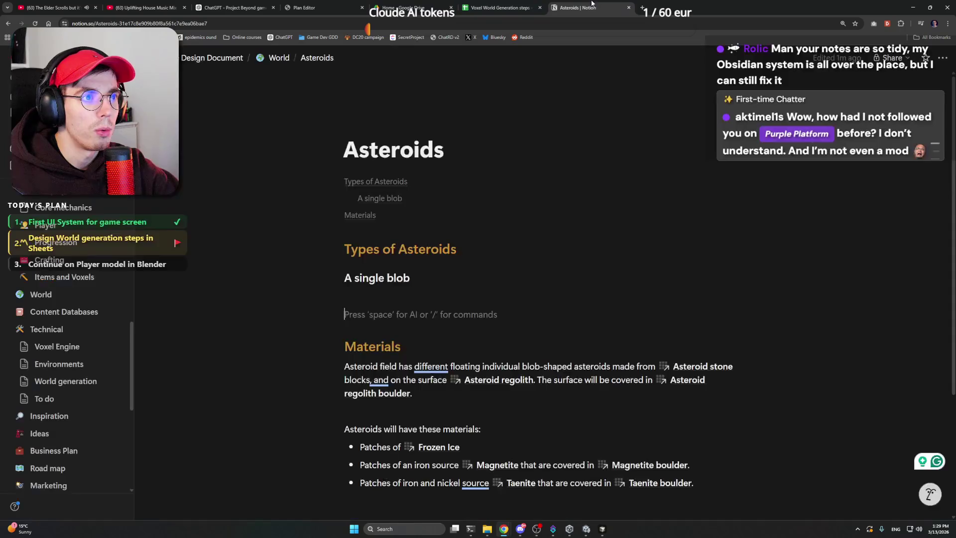
{"action": "left_click", "coordinate": [66, 347]}
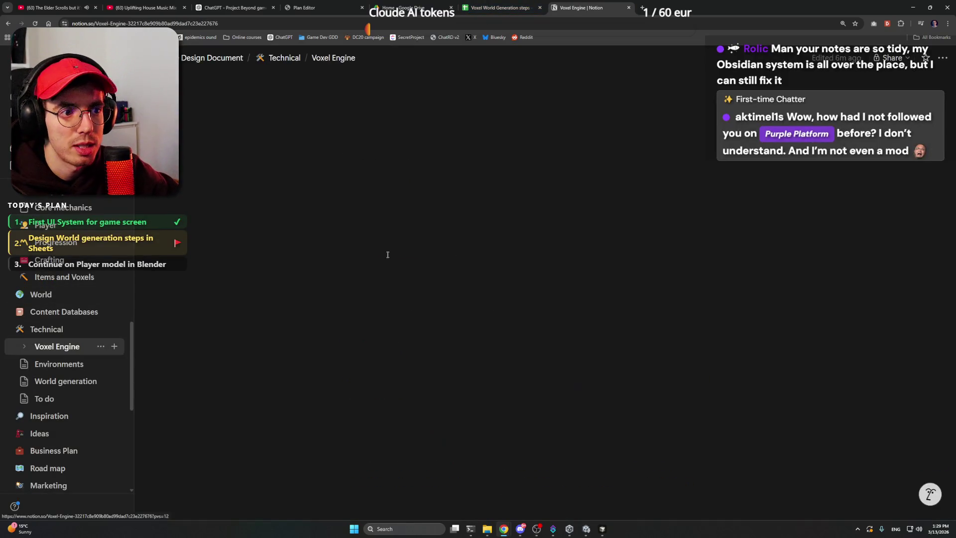
{"action": "left_click_drag", "start_coordinate": [429, 213], "coordinate": [487, 214]}
{"action": "left_click", "coordinate": [487, 214]}
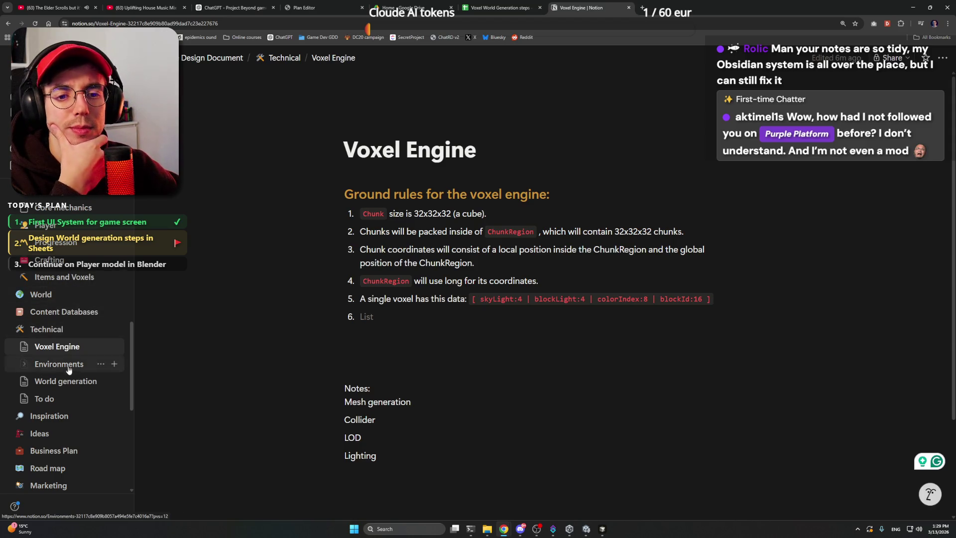
{"action": "left_click", "coordinate": [62, 299]}
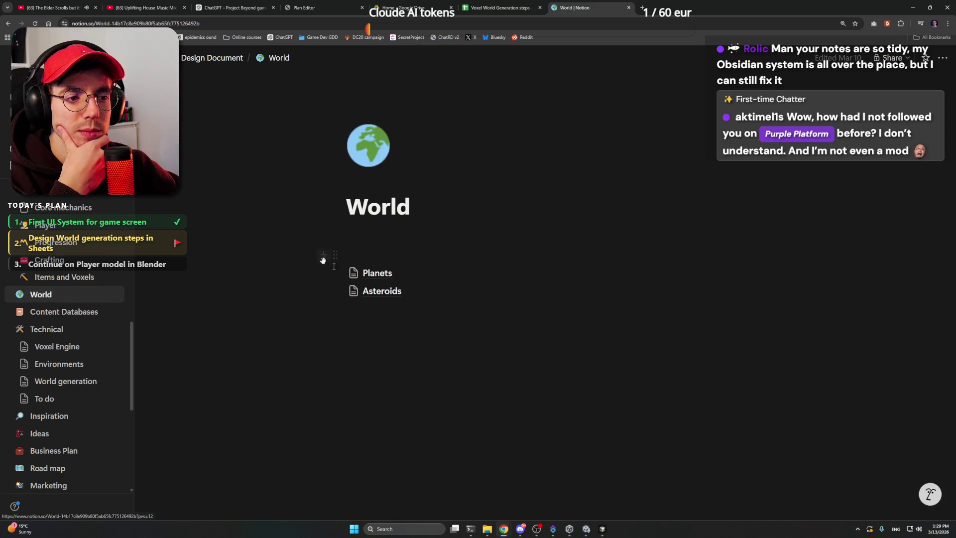
{"action": "left_click", "coordinate": [377, 273]}
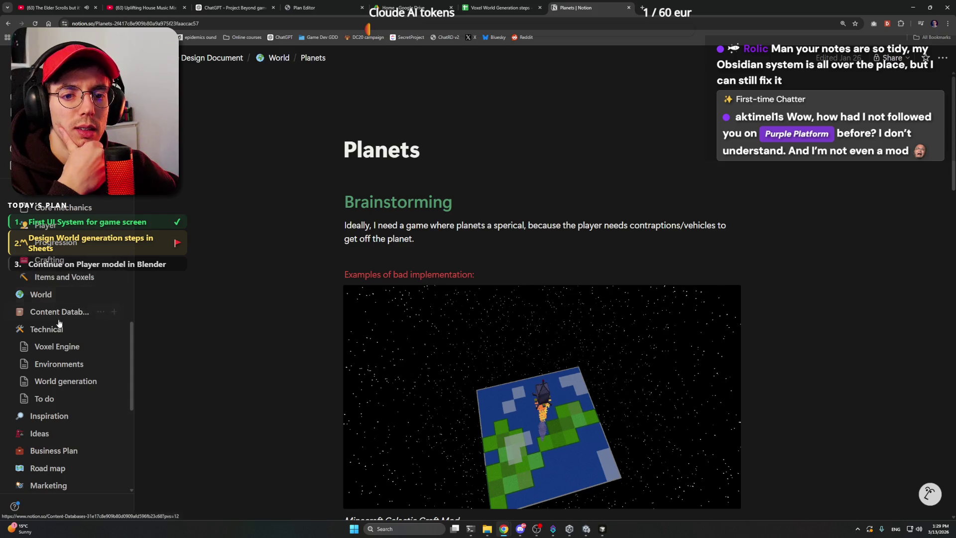
{"action": "left_click", "coordinate": [61, 301]}
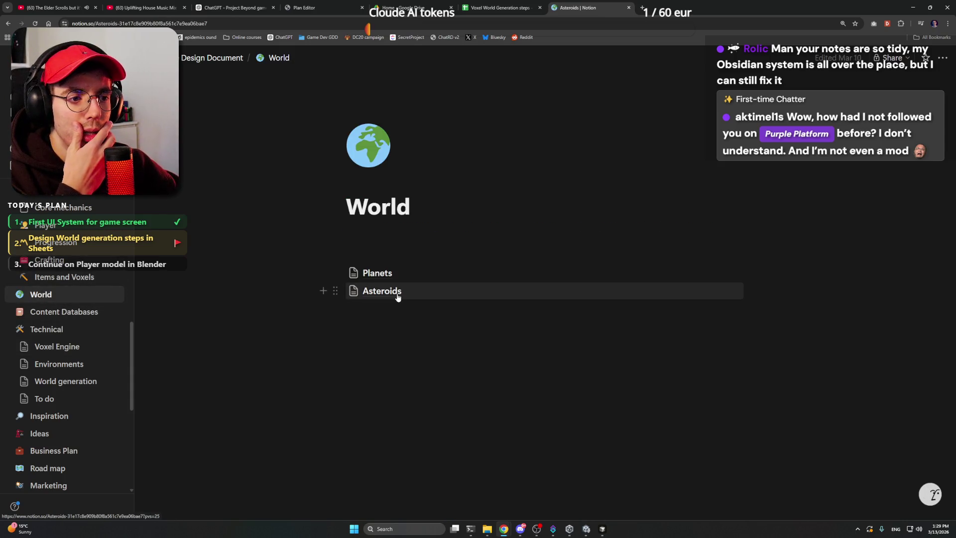
{"action": "left_click", "coordinate": [396, 291]}
Add 'A cluster of blobs' as a Heading 3 and leave an empty block under A single blob.
{"action": "left_click", "coordinate": [413, 289]}
{"action": "key", "text": "Return"}
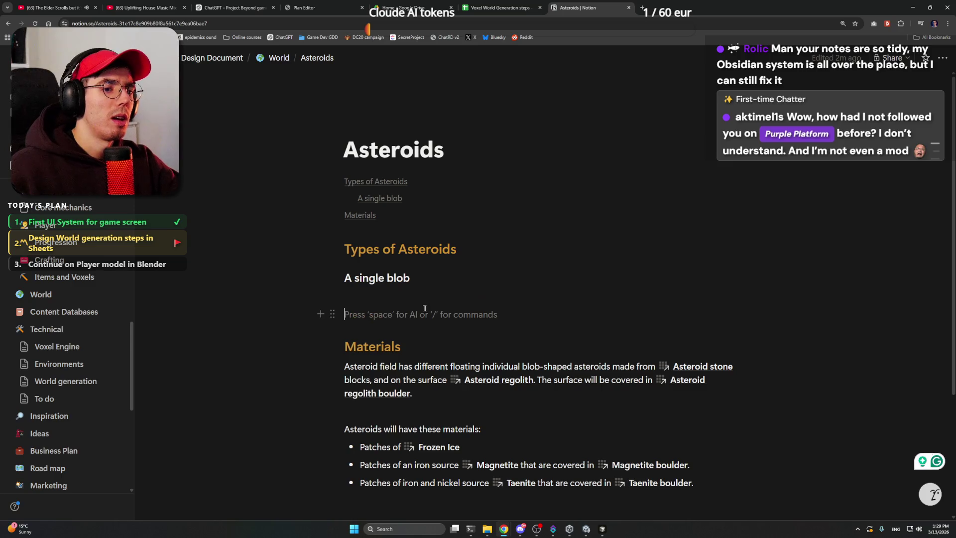
{"action": "type", "text": "A clus"}
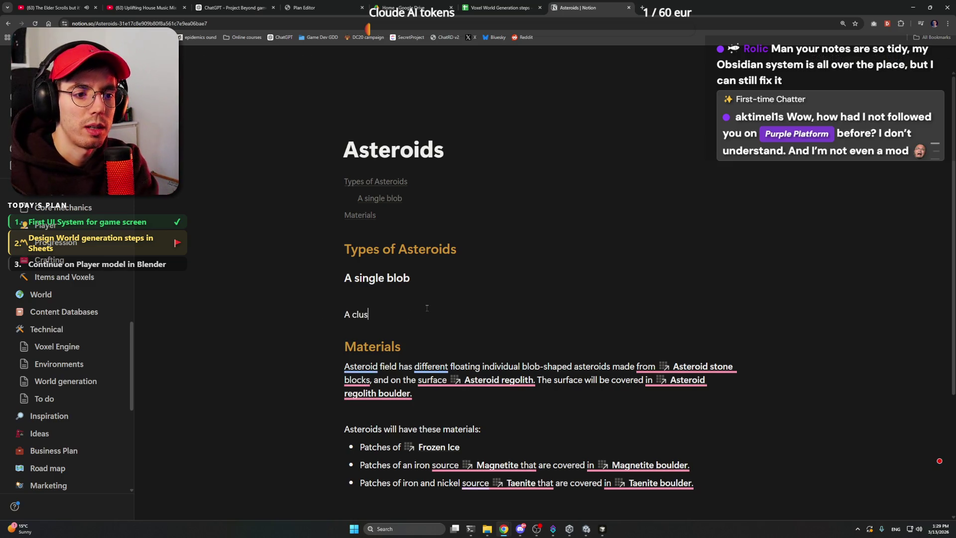
{"action": "type", "text": "blobs"}
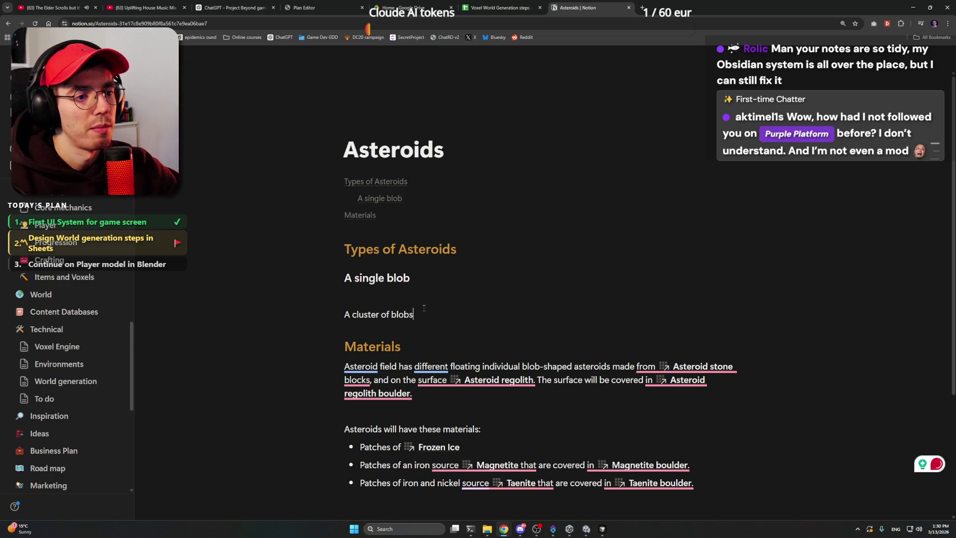
{"action": "left_click_drag", "start_coordinate": [426, 308], "coordinate": [353, 313]}
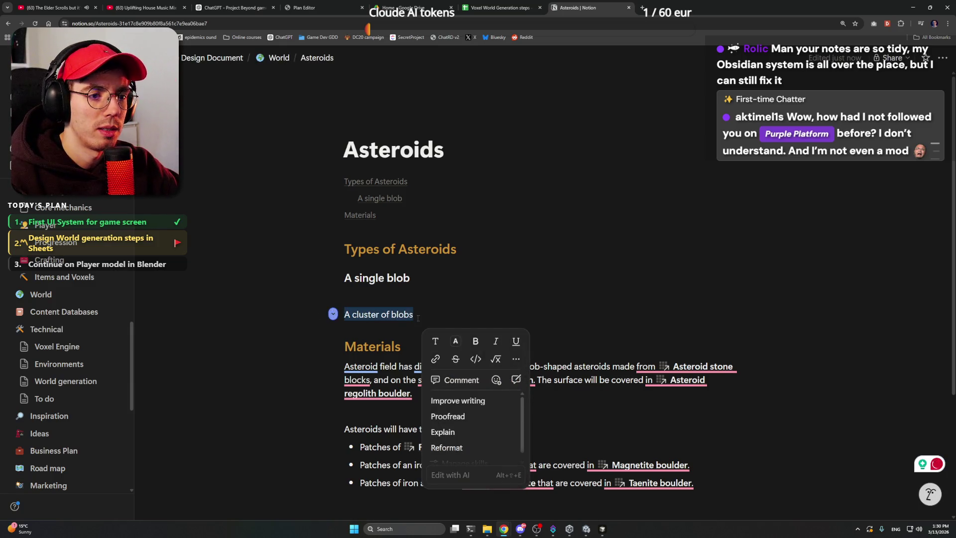
{"action": "key", "text": "ctrl+alt+3"}
{"action": "key", "text": "Left"}
{"action": "key", "text": "Return"}
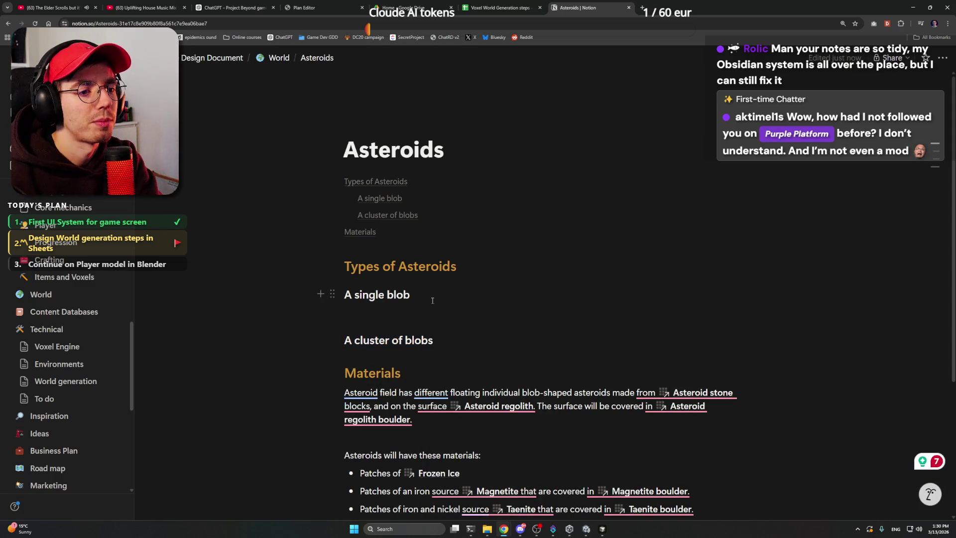
{"action": "key", "text": "Return"}
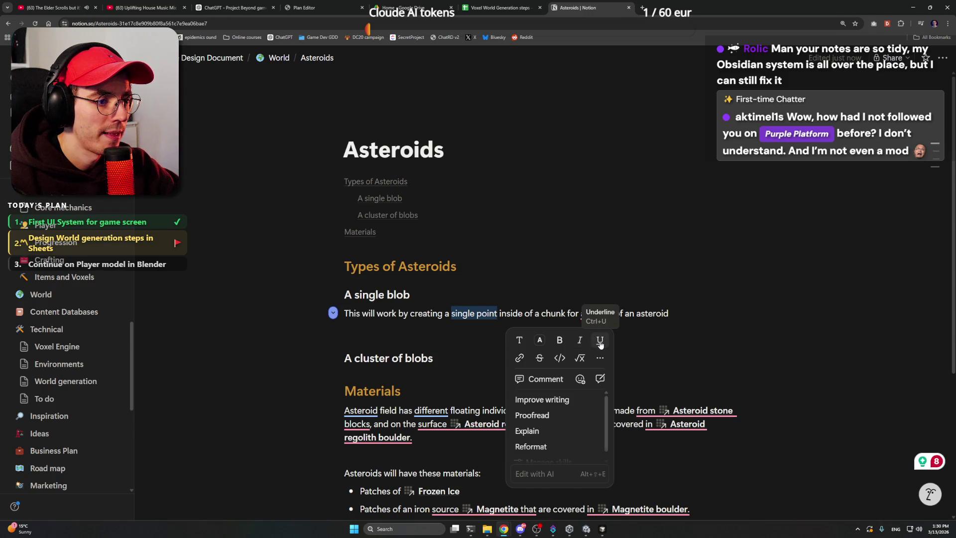
Format 'single point' as inline code and fix the sentence to read 'inside a chunk for the center of an asteroid'.
{"action": "left_click", "coordinate": [559, 359]}
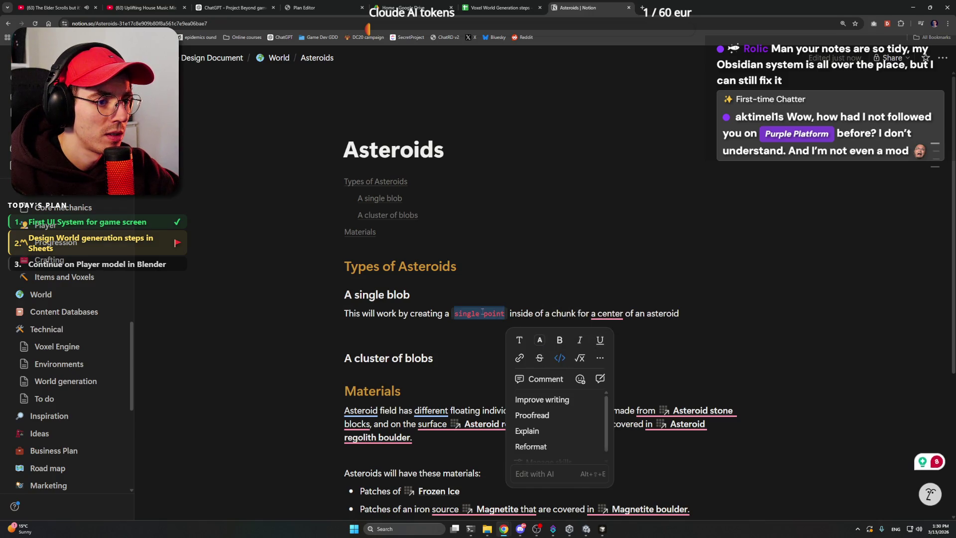
{"action": "left_click", "coordinate": [431, 313]}
{"action": "left_click", "coordinate": [556, 330]}
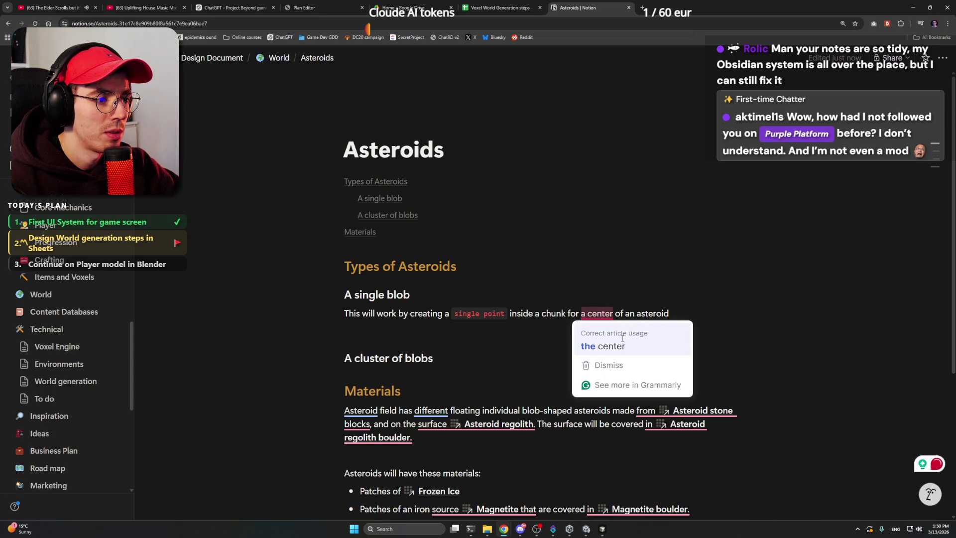
{"action": "left_click", "coordinate": [602, 343]}
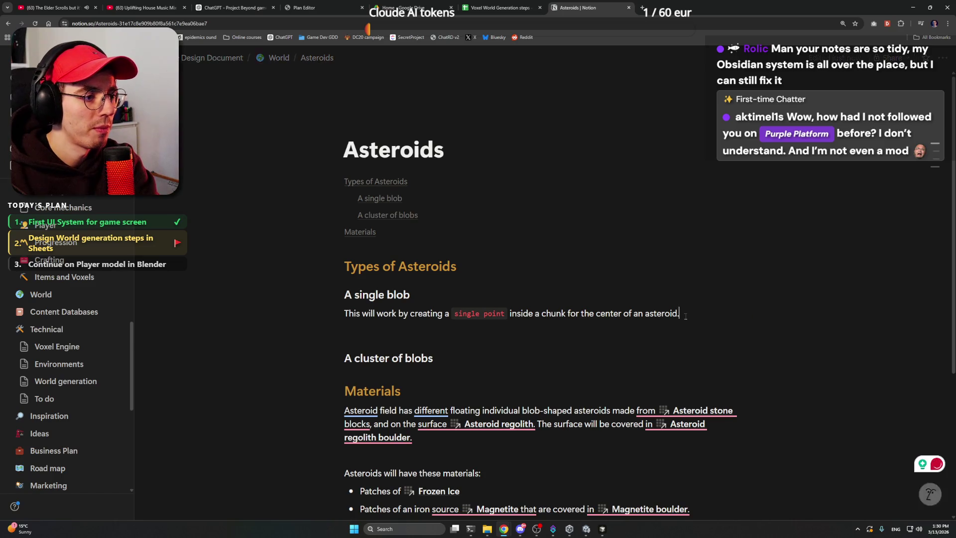
{"action": "type", "text": ". The asteroi"}
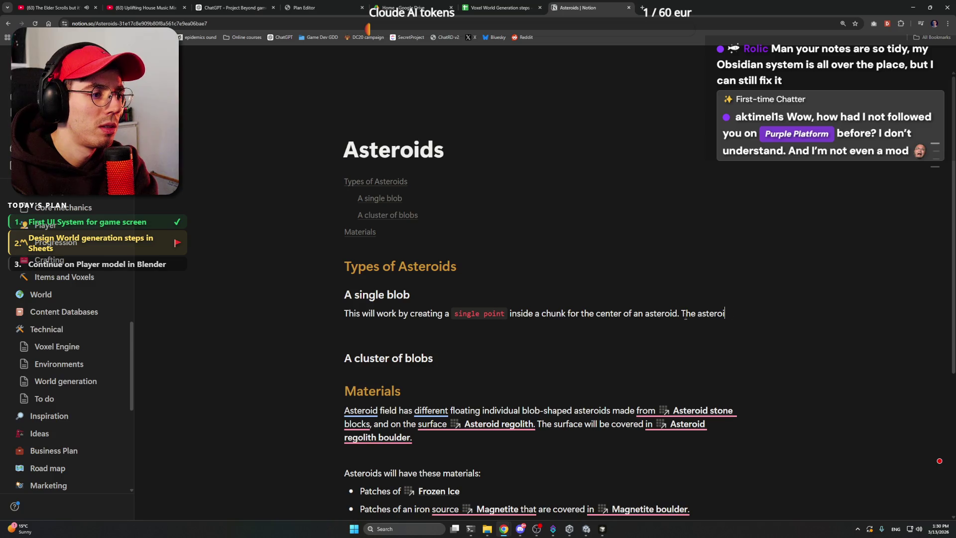
{"action": "type", "text": "d will have"}
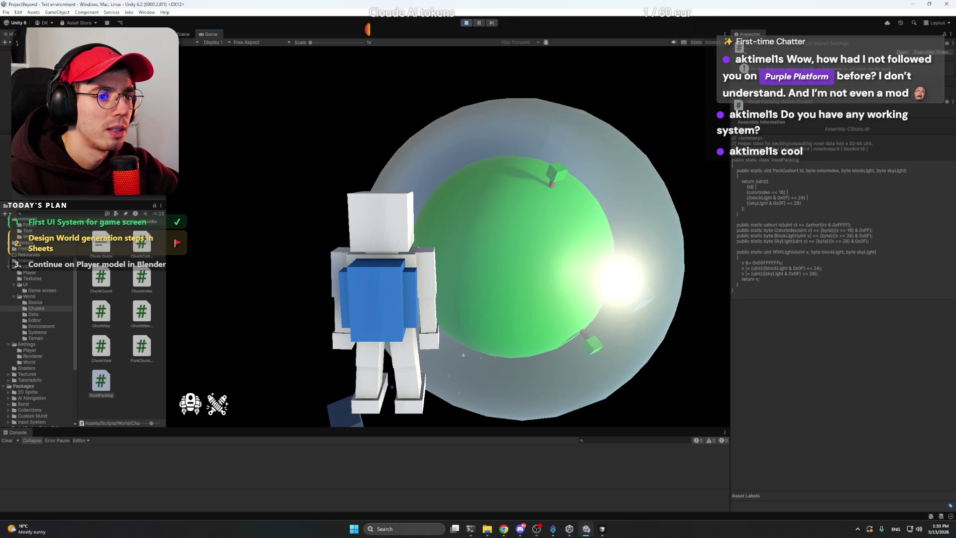
Stop play mode and review the Directional Light's colour, type and mode options without changing them.
{"action": "left_click", "coordinate": [466, 23]}
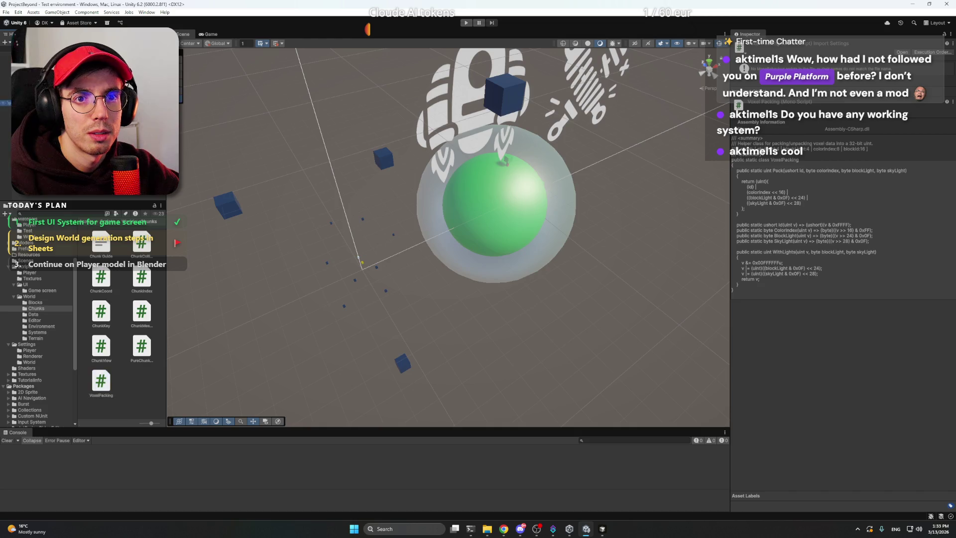
{"action": "left_click", "coordinate": [842, 151]}
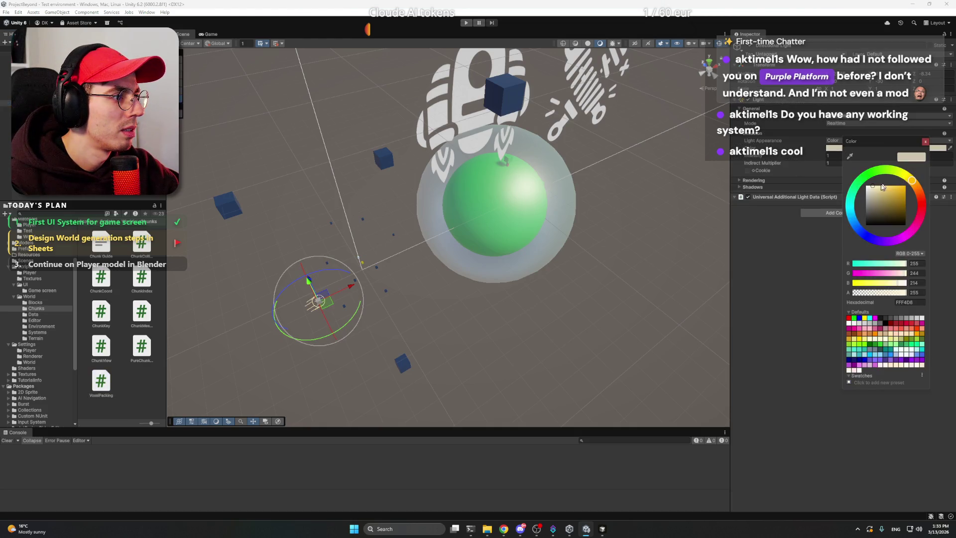
{"action": "left_click", "coordinate": [925, 142]}
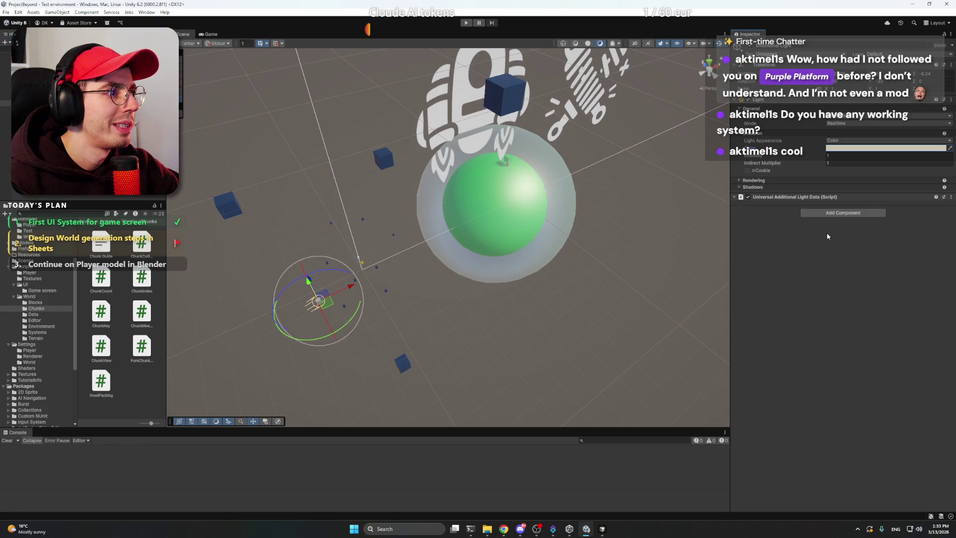
{"action": "left_click", "coordinate": [849, 118]}
{"action": "left_click", "coordinate": [878, 239]}
{"action": "left_click", "coordinate": [841, 124]}
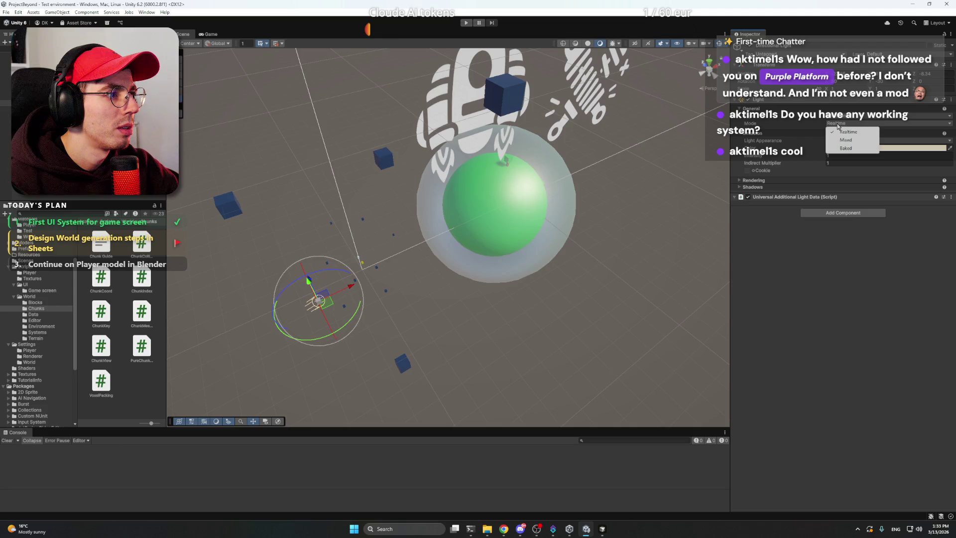
{"action": "left_click", "coordinate": [856, 159]}
Expand the light's Shadows section and review the Shadow Type options, keeping soft shadows.
{"action": "left_click", "coordinate": [740, 187]}
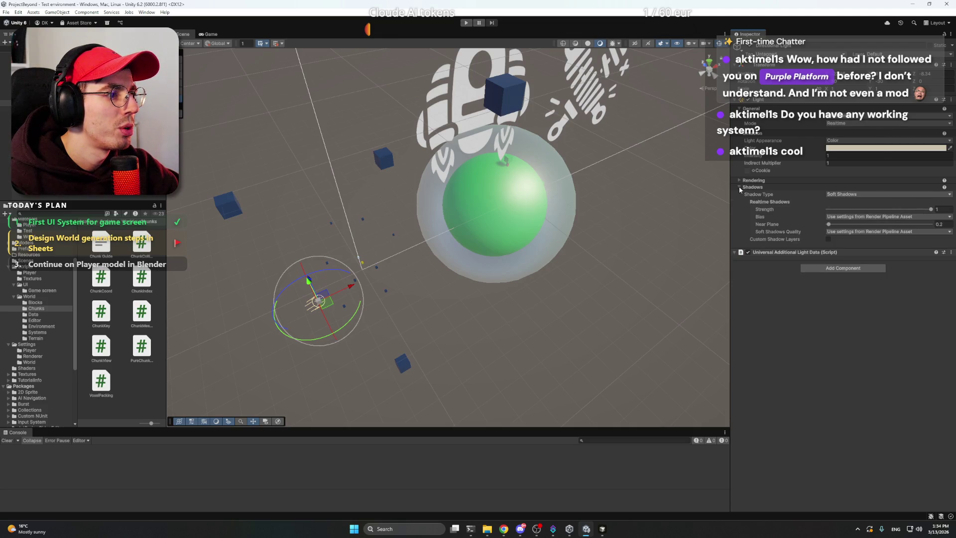
{"action": "left_click", "coordinate": [831, 196]}
{"action": "left_click", "coordinate": [785, 221]}
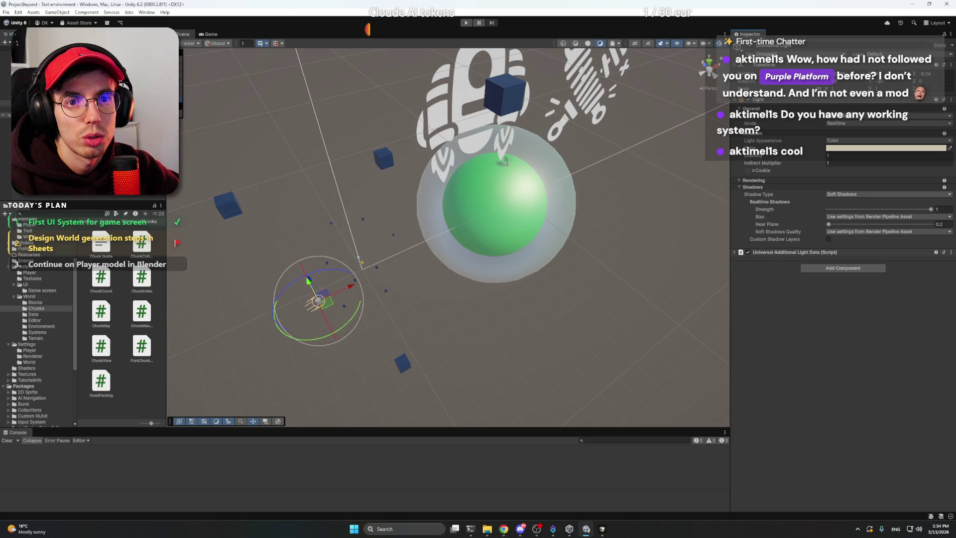
Select the Main Camera under the third person pivot and peek at its Rendering foldout.
{"action": "left_click", "coordinate": [6, 138]}
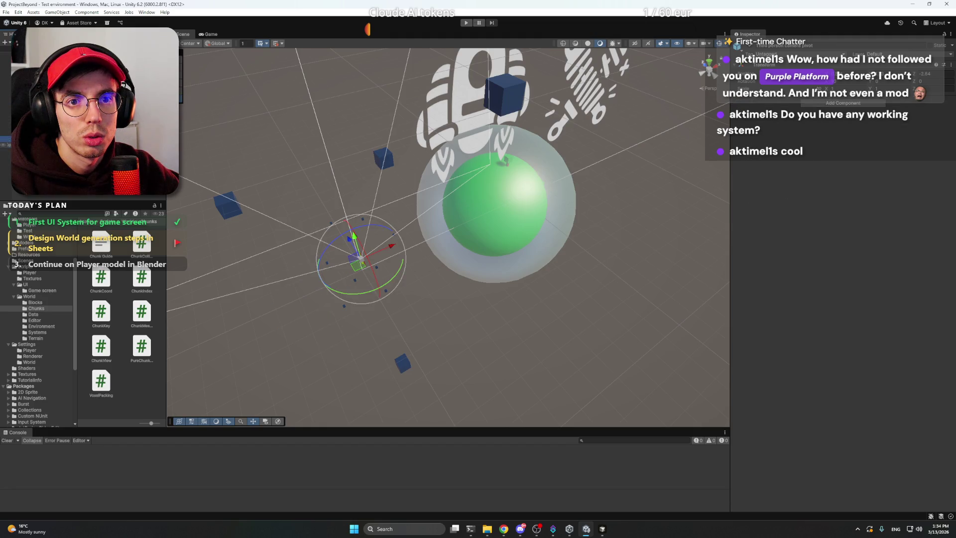
{"action": "left_click", "coordinate": [6, 143]}
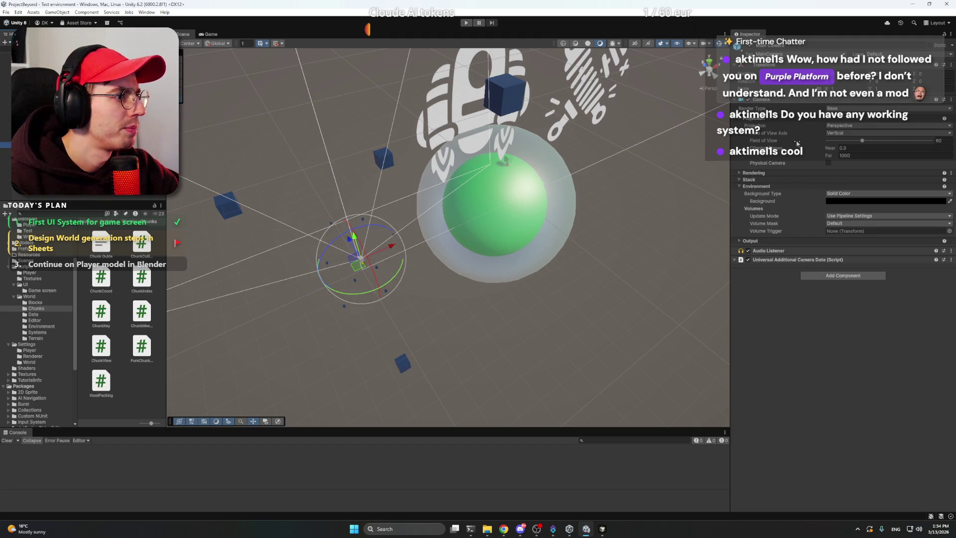
{"action": "left_click", "coordinate": [752, 173]}
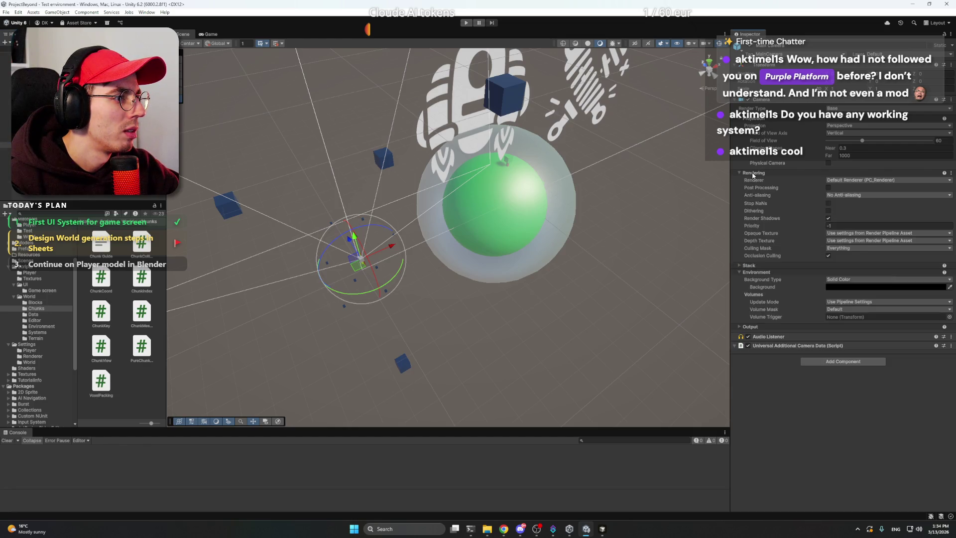
{"action": "left_click", "coordinate": [752, 173]}
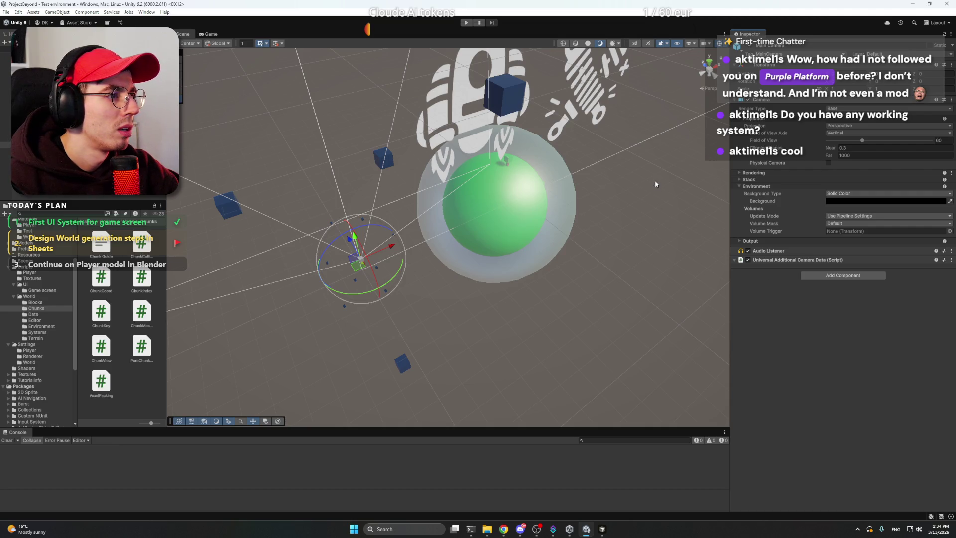
Open Edit > Preferences and close it again without changes.
{"action": "left_click", "coordinate": [23, 12]}
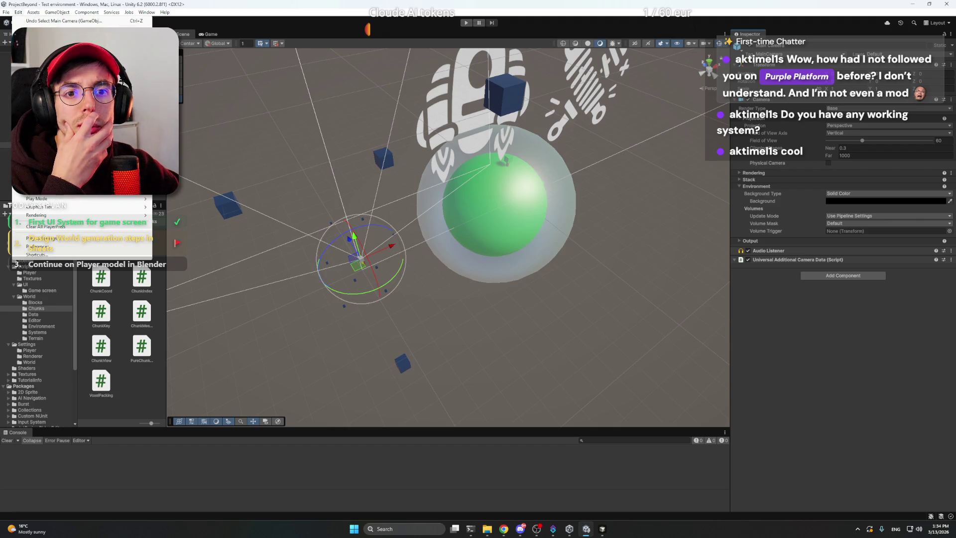
{"action": "left_click", "coordinate": [58, 247]}
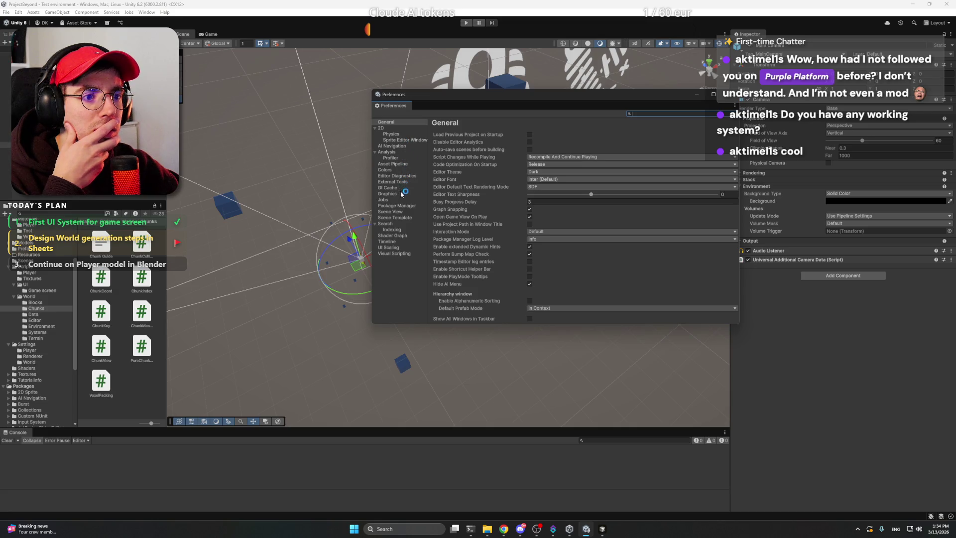
{"action": "left_click", "coordinate": [730, 94]}
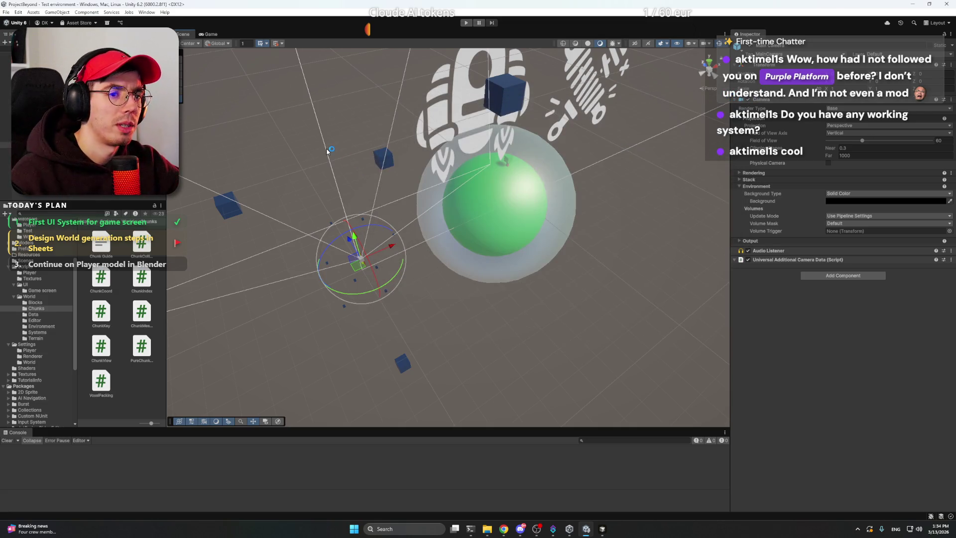
{"action": "left_click", "coordinate": [302, 147]}
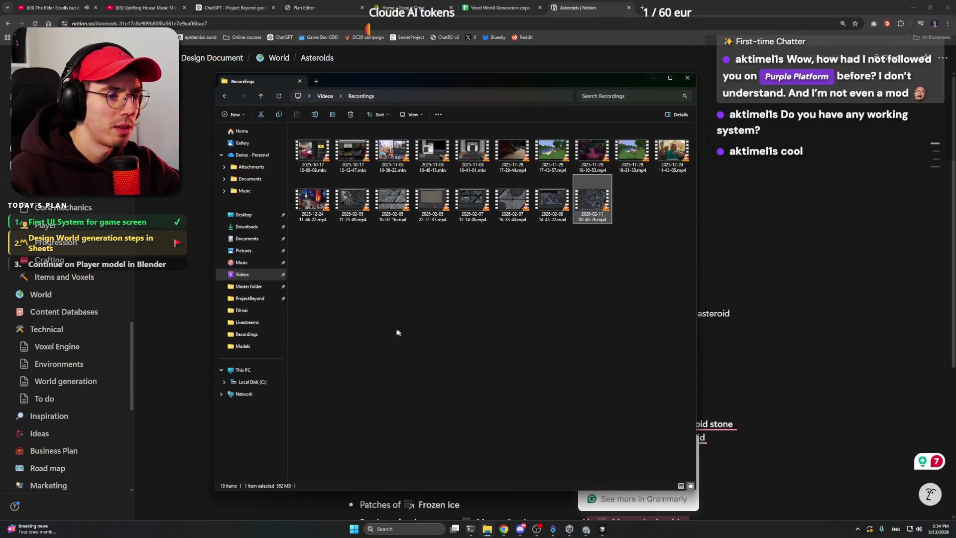
Close the recordings folder and position the caret after 'radius', moving the period out of code formatting.
{"action": "left_click", "coordinate": [687, 77]}
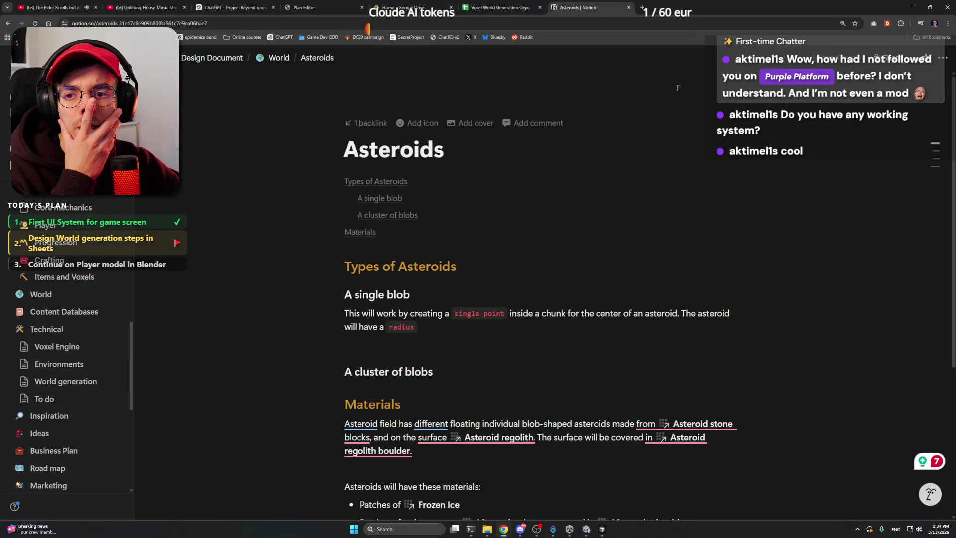
{"action": "scroll", "coordinate": [499, 247], "scroll_direction": "down", "scroll_amount": 1}
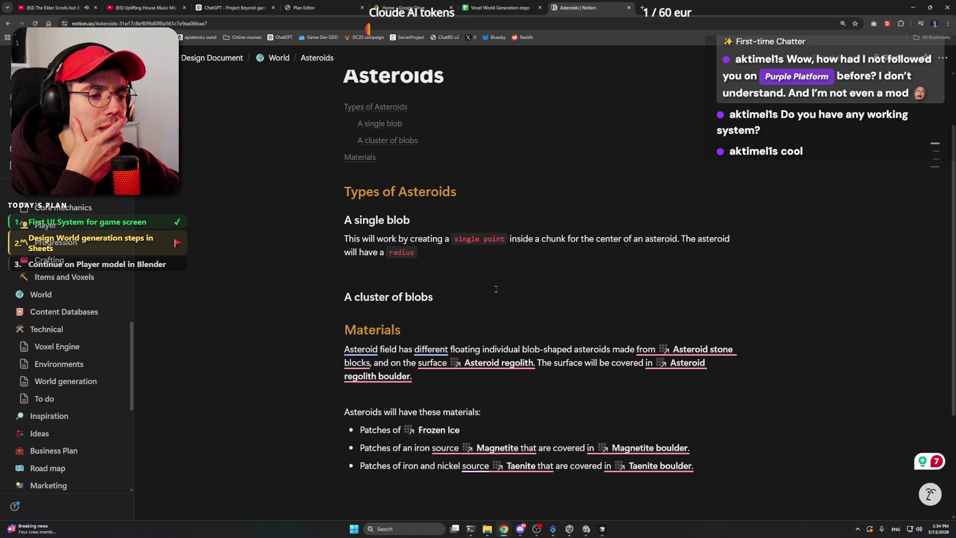
{"action": "left_click", "coordinate": [505, 252]}
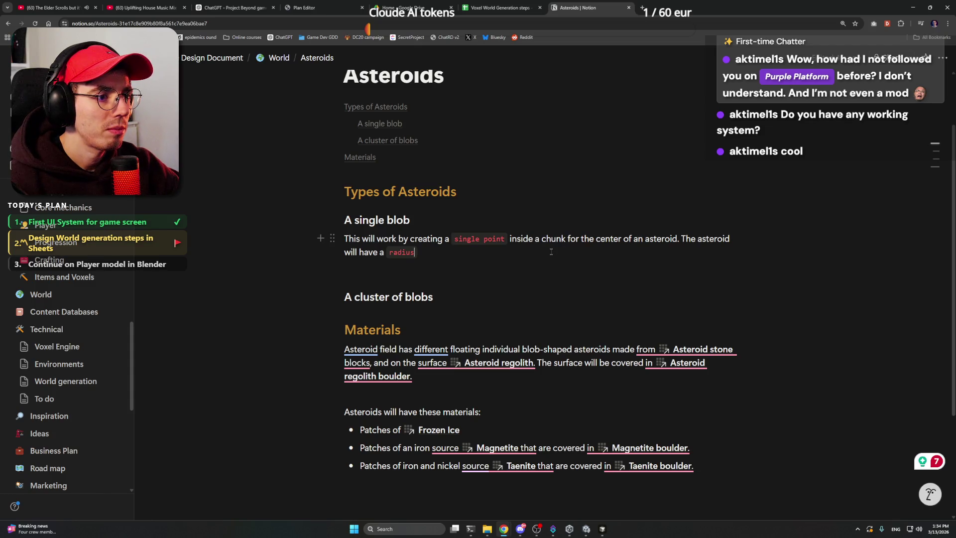
{"action": "left_click", "coordinate": [605, 249]}
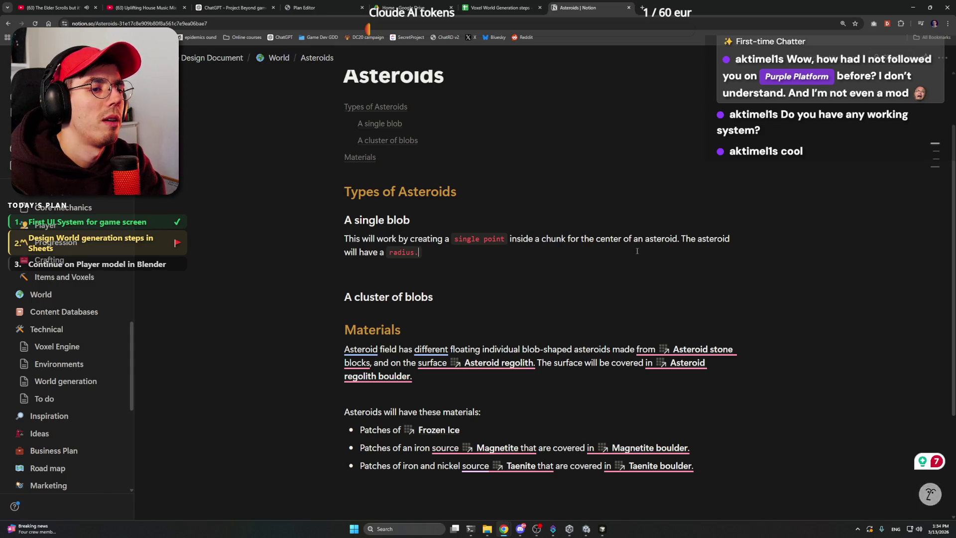
{"action": "type", "text": "."}
{"action": "key", "text": "BackSpace"}
{"action": "key", "text": "Right"}
{"action": "type", "text": "."}
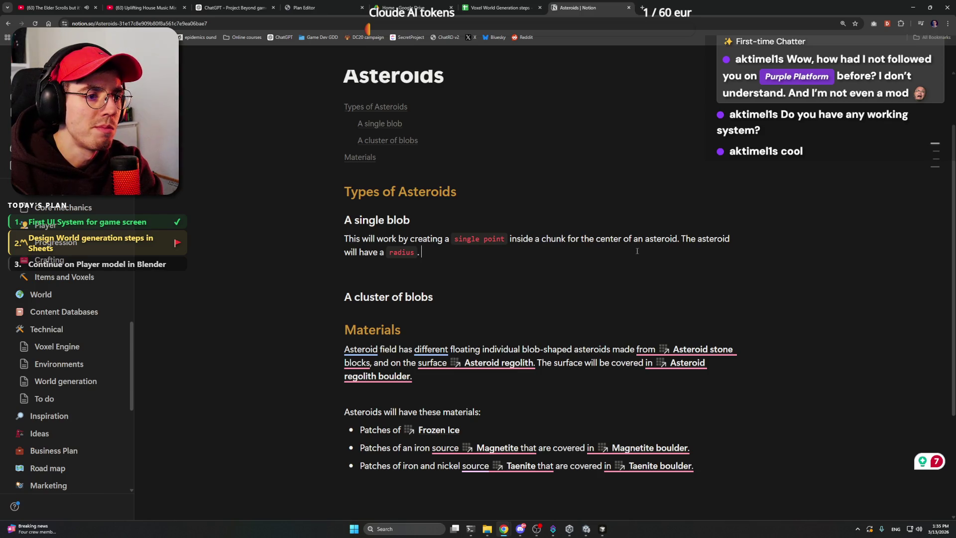
{"action": "type", "text": "After this, all the chunks "}
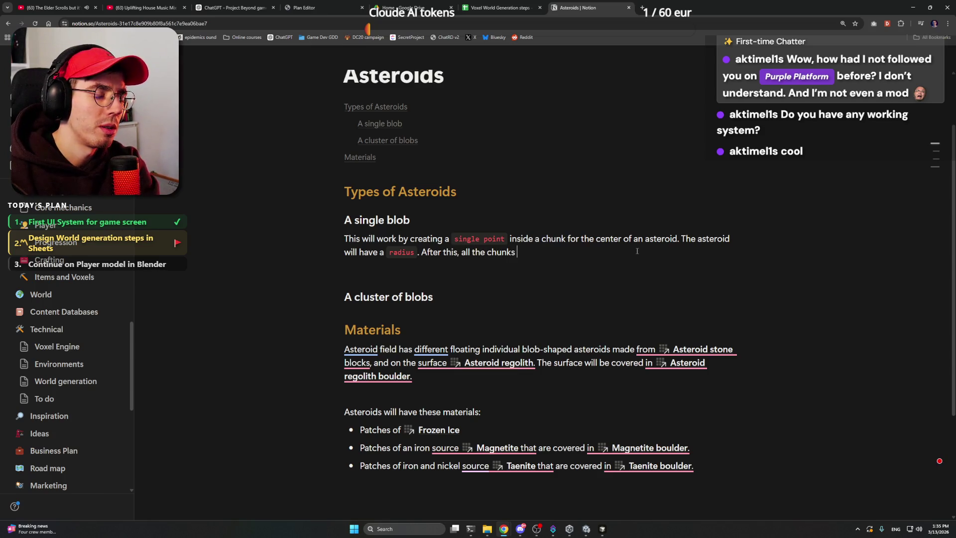
{"action": "type", "text": "around"}
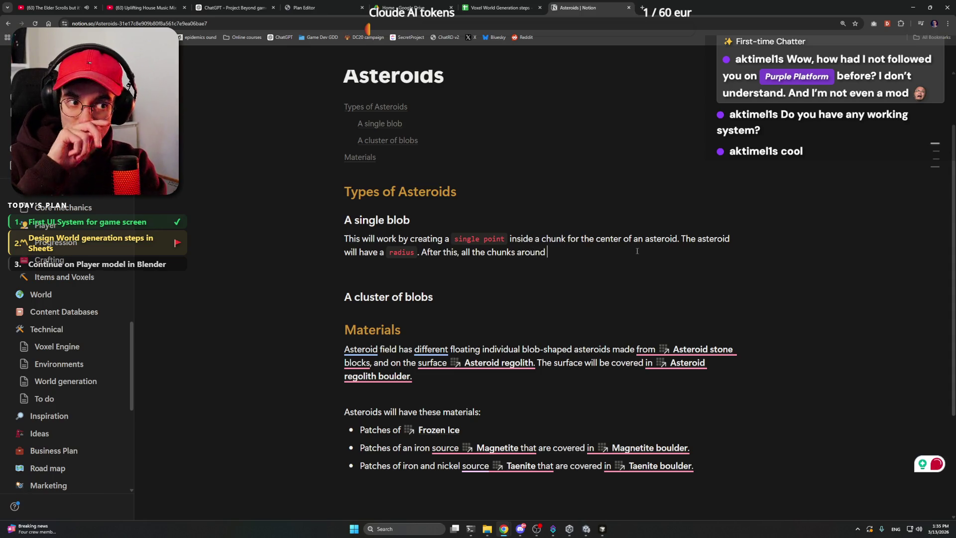
Write that chunks inside the radius are marked for Blob Asteroid generation, fixing typos along the way.
{"action": "key", "text": "BackSpace"}
{"action": "key", "text": "BackSpace"}
{"action": "key", "text": "BackSpace"}
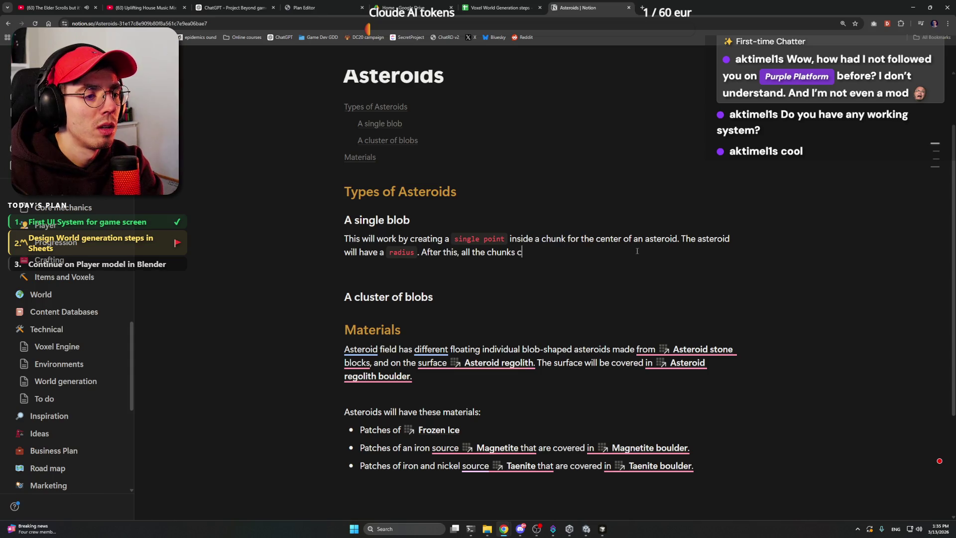
{"action": "key", "text": "BackSpace"}
{"action": "key", "text": "BackSpace"}
{"action": "type", "text": "being inside of t"}
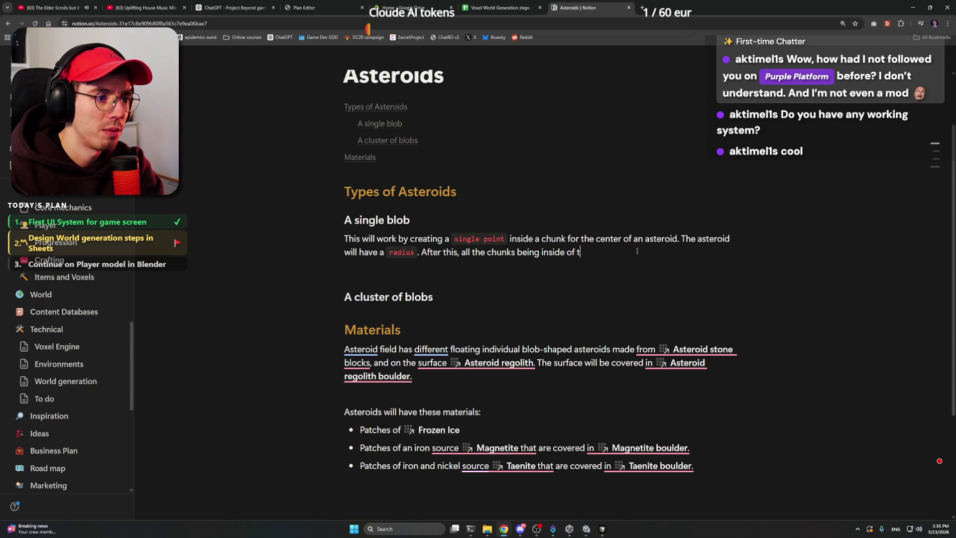
{"action": "type", "text": "his radius "}
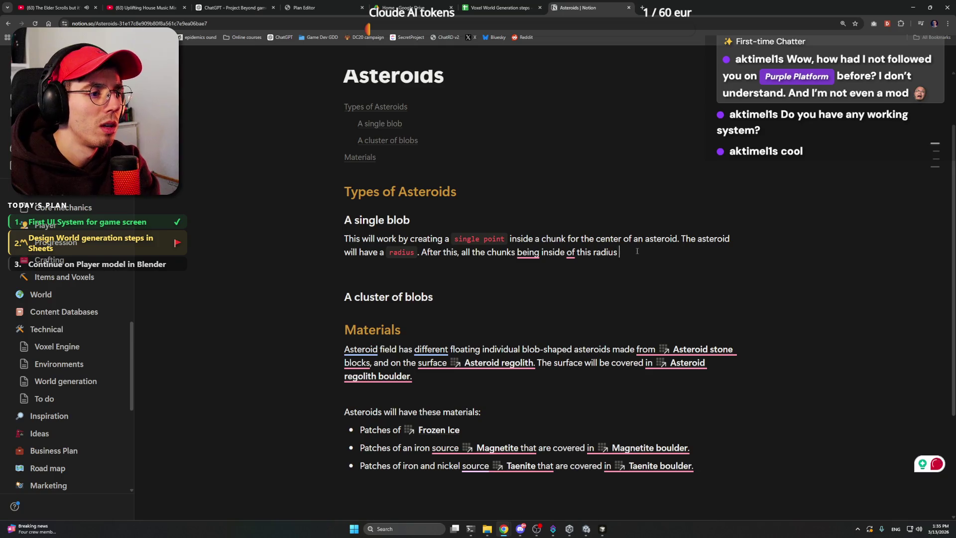
{"action": "type", "text": "will be marked for gen"}
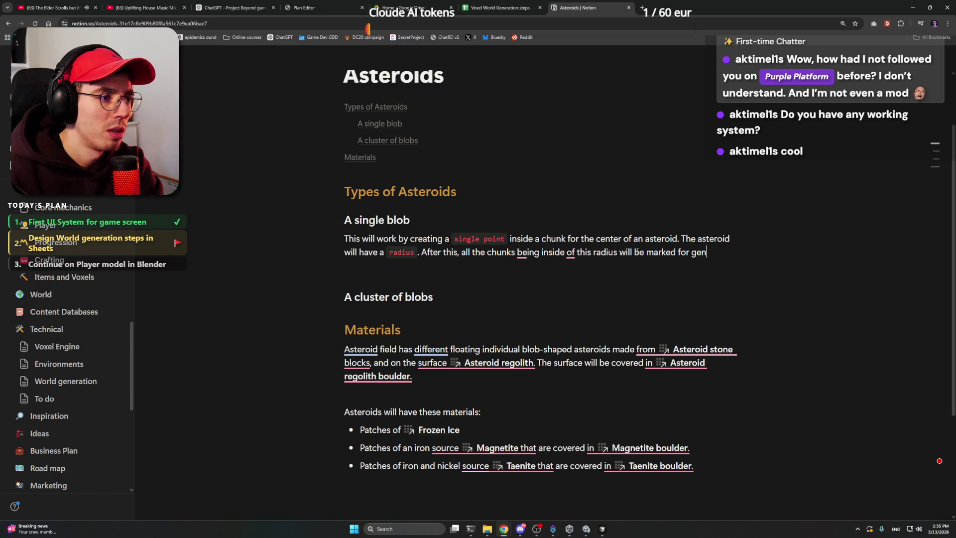
{"action": "key", "text": "BackSpace"}
{"action": "key", "text": "BackSpace"}
{"action": "key", "text": "BackSpace"}
{"action": "type", "text": "Aste"}
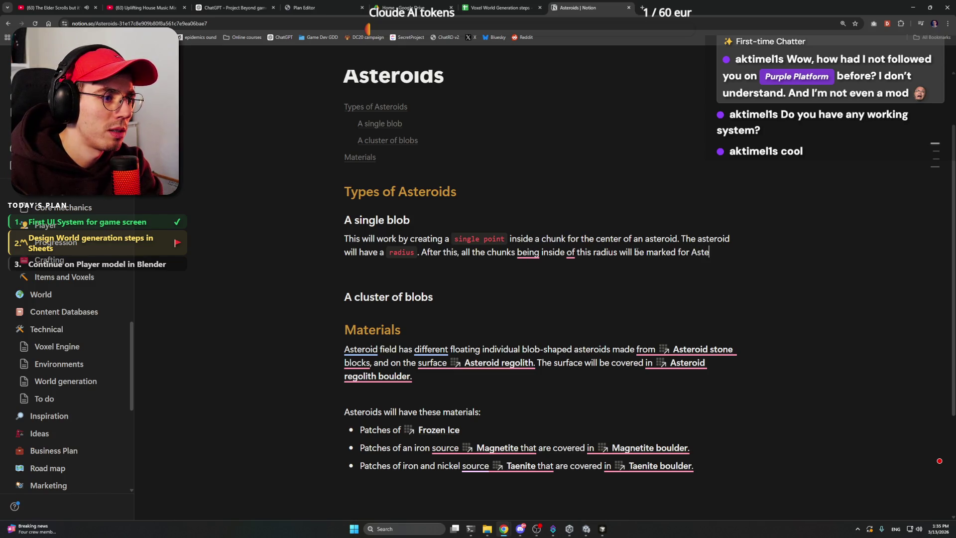
{"action": "type", "text": "roid generation"}
{"action": "key", "text": "ctrl+Left"}
{"action": "key", "text": "Left"}
{"action": "type", "text": "Blob"}
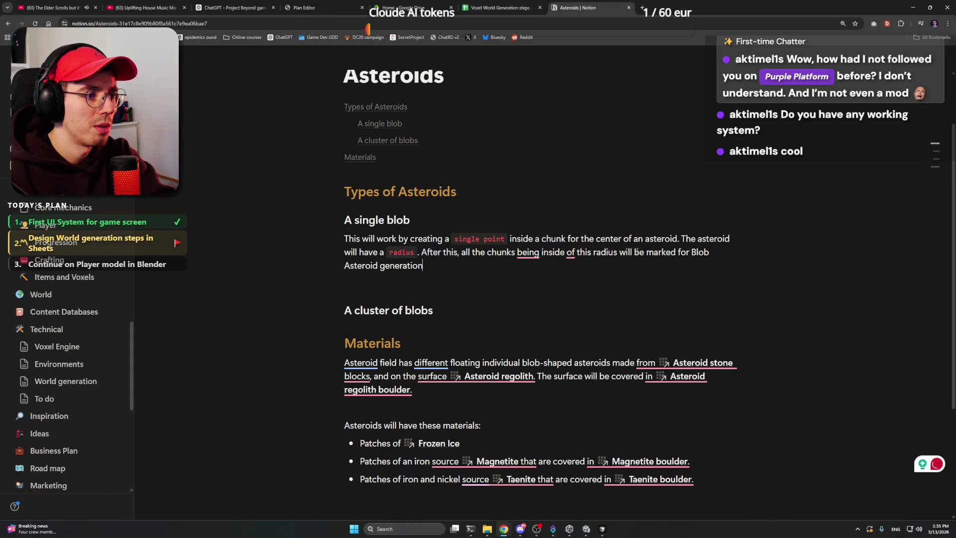
Format 'marked' as inline code and accept Grammarly's removals of 'being' and 'of'.
{"action": "double_click", "coordinate": [662, 252]}
{"action": "key", "text": "ctrl+e"}
{"action": "key", "text": "Down"}
{"action": "left_click", "coordinate": [530, 284]}
{"action": "key", "text": "Return"}
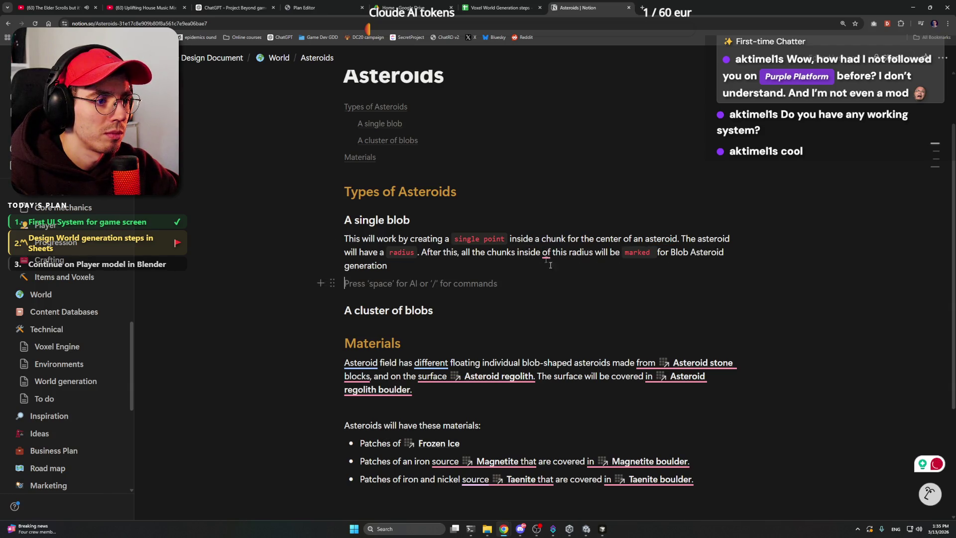
{"action": "left_click", "coordinate": [545, 269]}
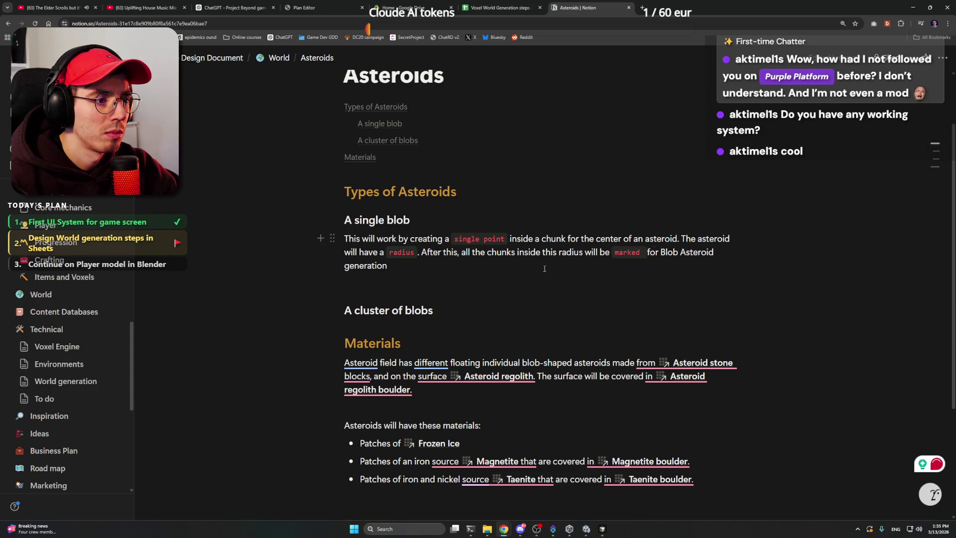
Delete the extra spacing before 'for' and end the sentence with a period after 'generation'.
{"action": "left_click", "coordinate": [644, 252]}
{"action": "key", "text": "BackSpace"}
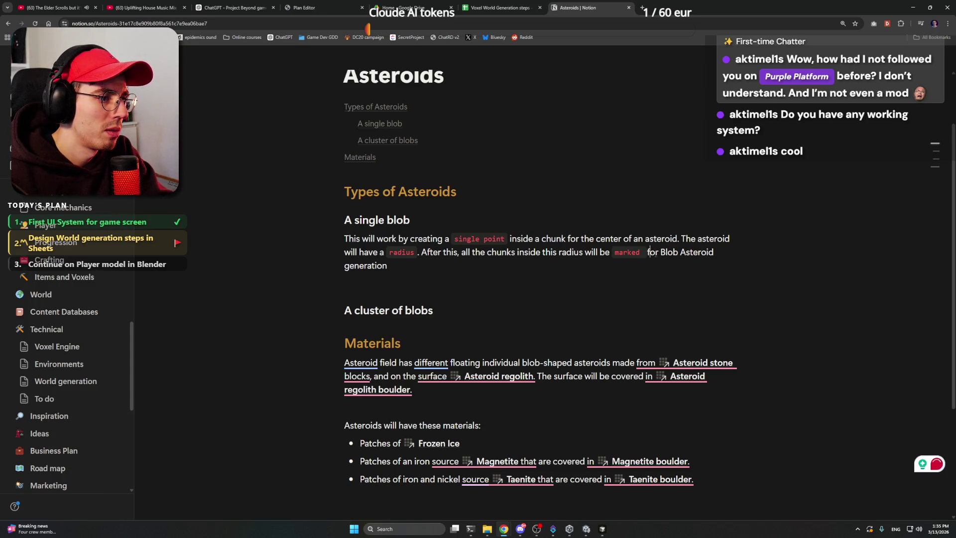
{"action": "key", "text": "BackSpace"}
{"action": "type", "text": "f"}
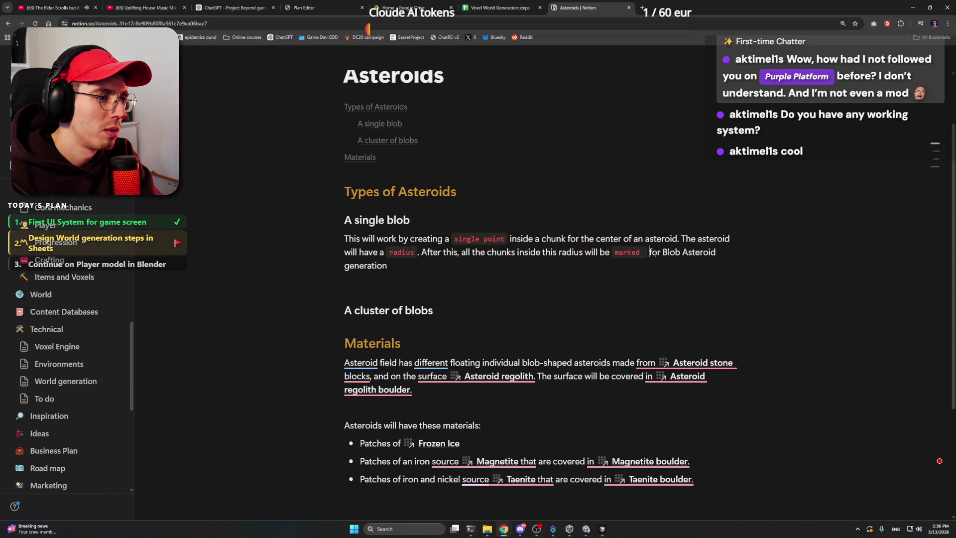
{"action": "key", "text": "Down"}
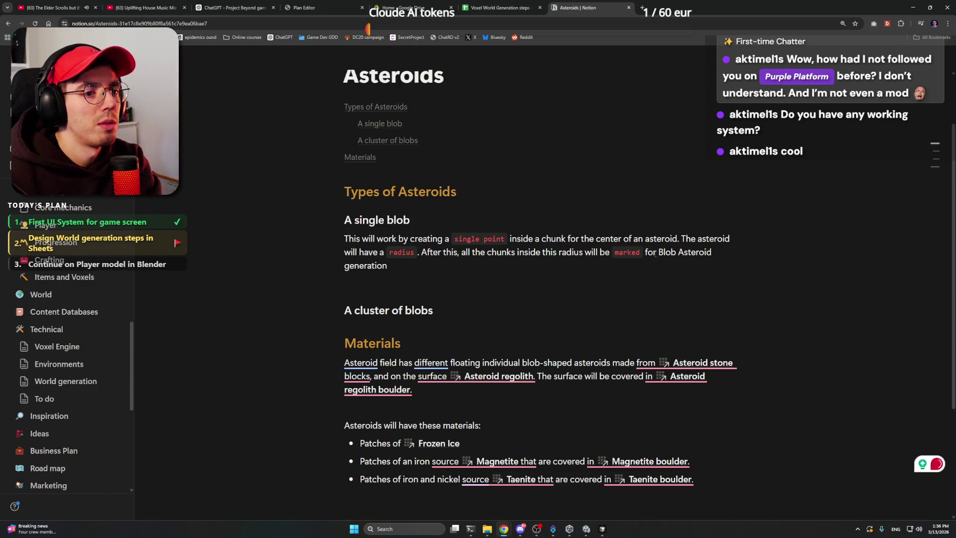
{"action": "type", "text": "."}
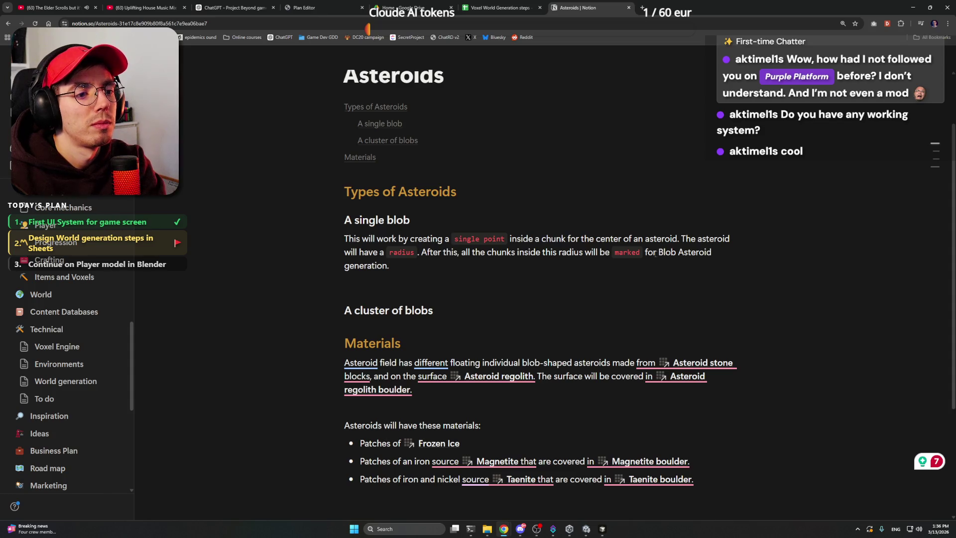
{"action": "type", "text": "It wi"}
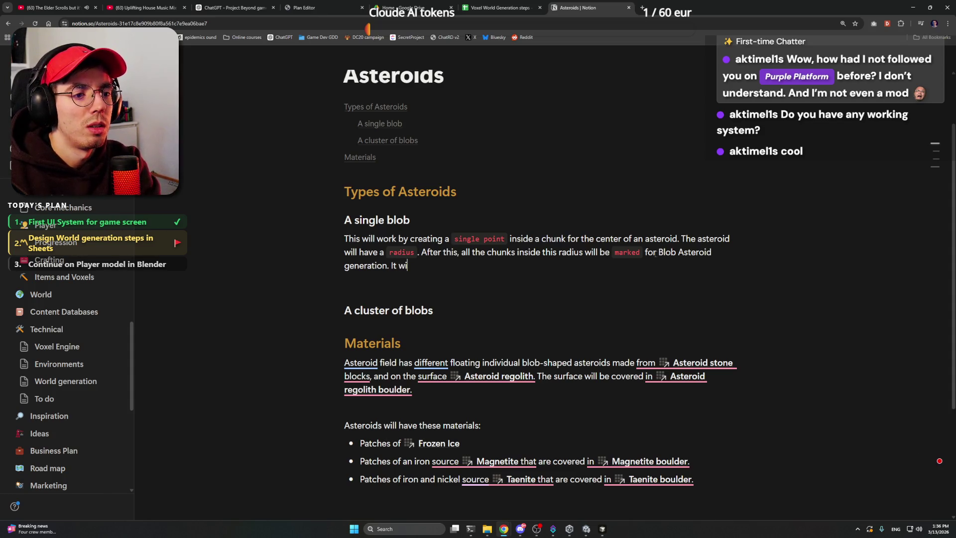
{"action": "type", "text": "Multiple 3D noises to generate"}
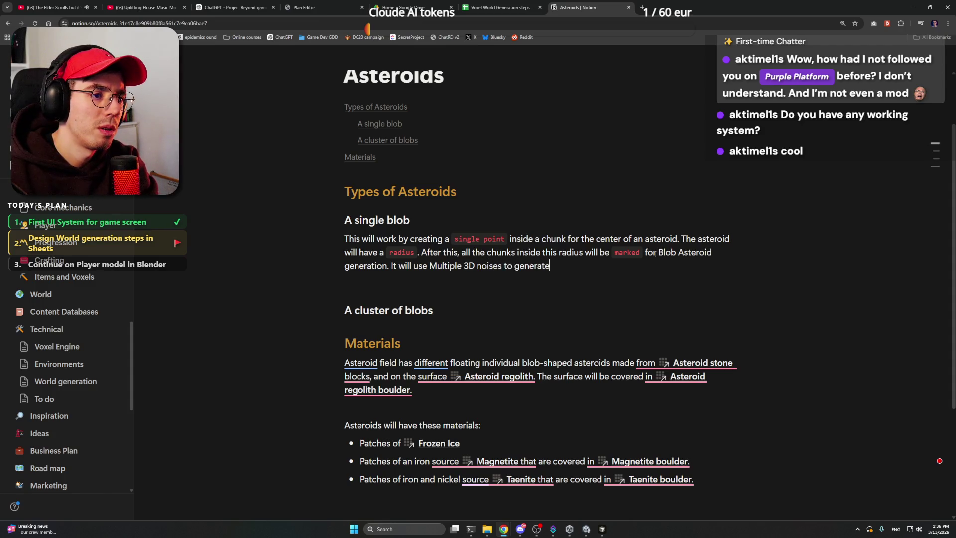
{"action": "type", "text": "ace f"}
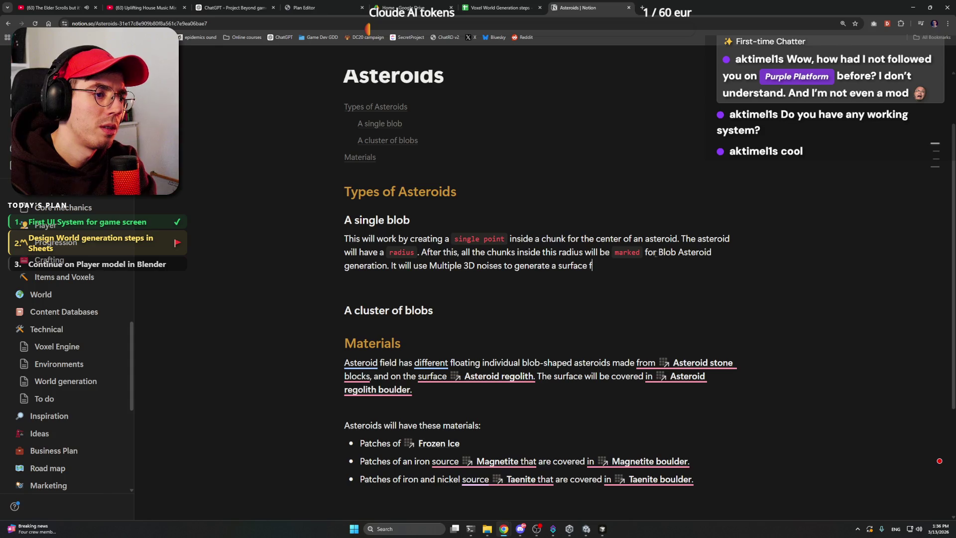
{"action": "type", "text": "blob"}
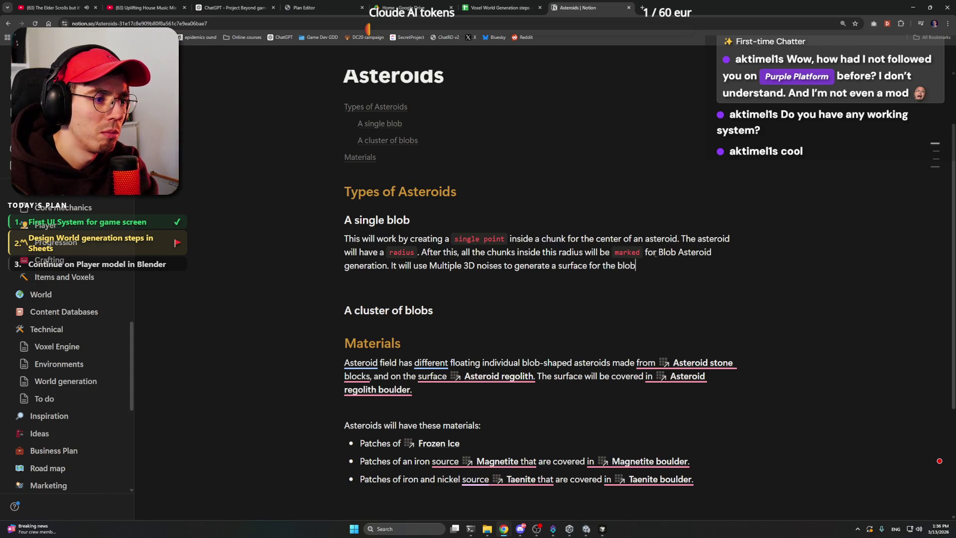
{"action": "type", "text": " and gra"}
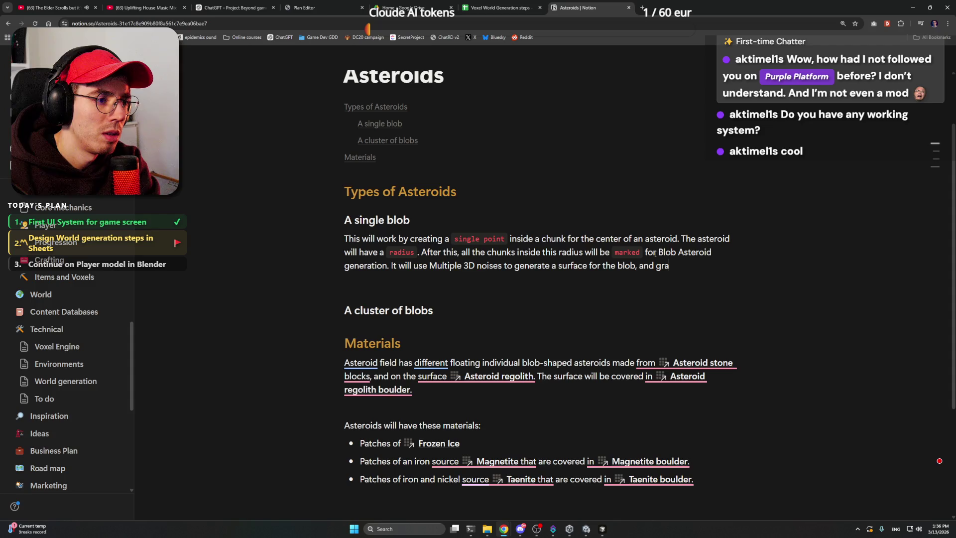
{"action": "type", "text": "dually"}
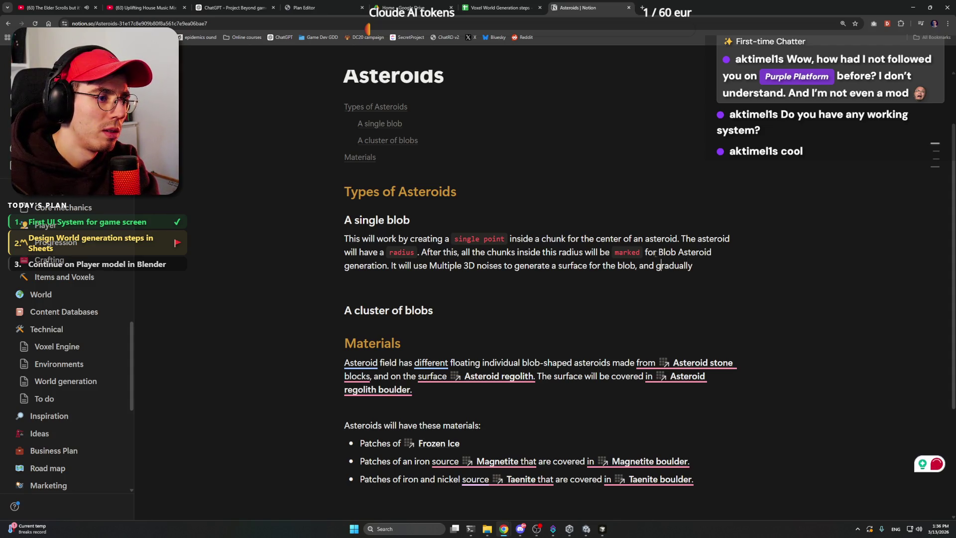
Add the sentence on multiple 3D noises shaping the blob surface, correcting 'additionally' to 'an additional step'.
{"action": "left_click", "coordinate": [656, 265]}
{"action": "type", "text": "additio"}
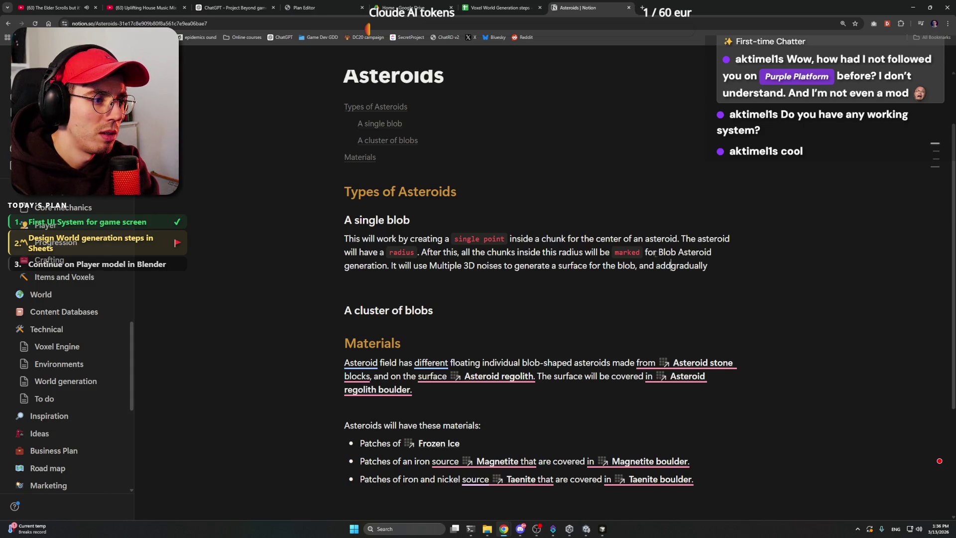
{"action": "type", "text": "nalygradually"}
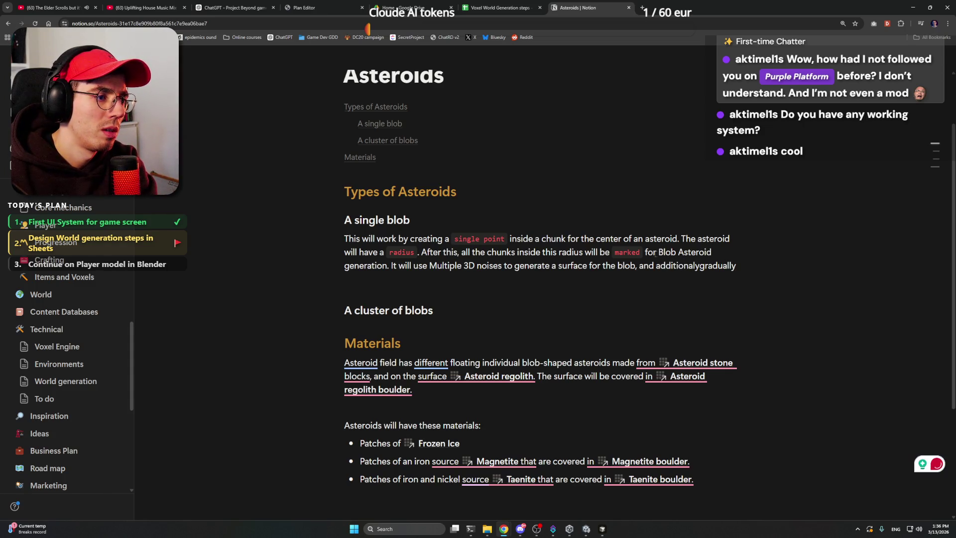
{"action": "key", "text": "BackSpace"}
{"action": "key", "text": "BackSpace"}
{"action": "key", "text": "BackSpace"}
{"action": "key", "text": "BackSpace"}
{"action": "key", "text": "BackSpace"}
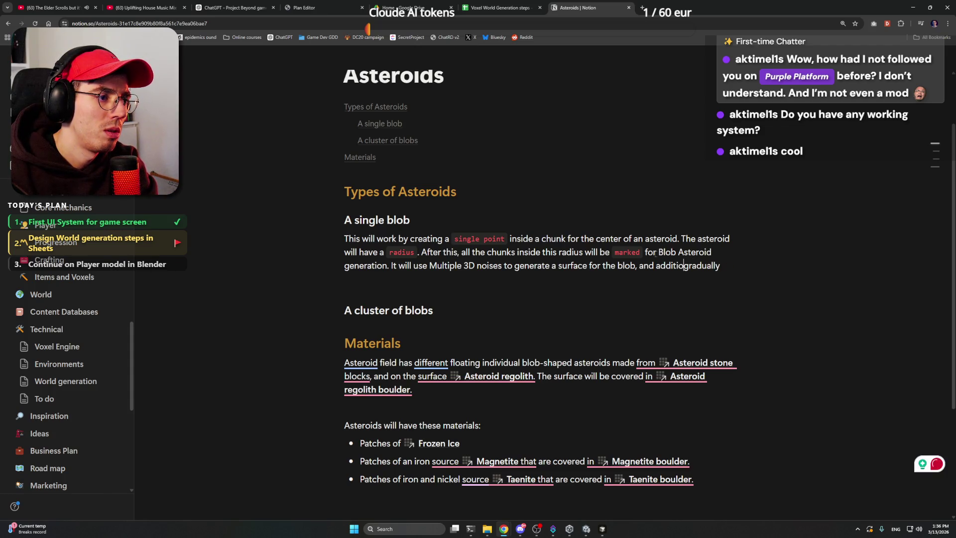
{"action": "type", "text": "nal step"}
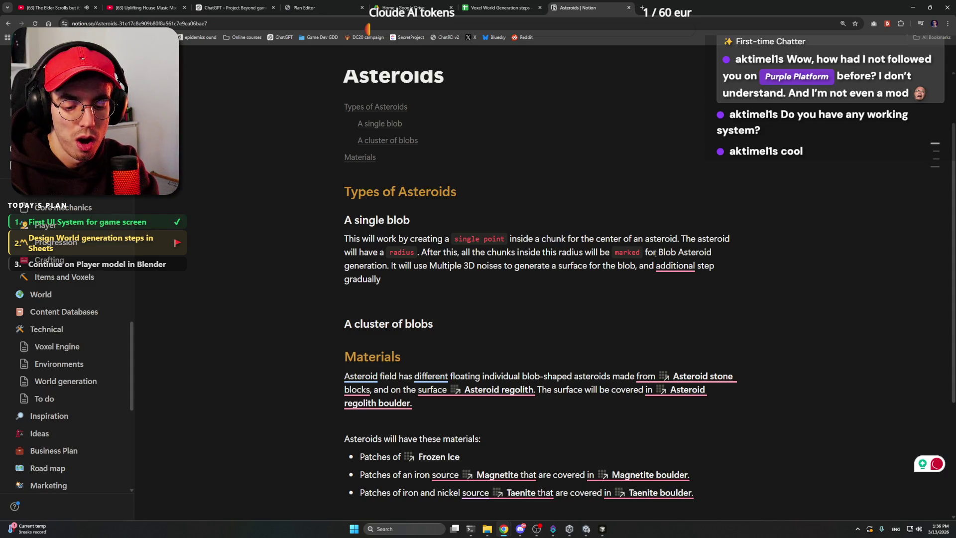
{"action": "type", "text": "mask"}
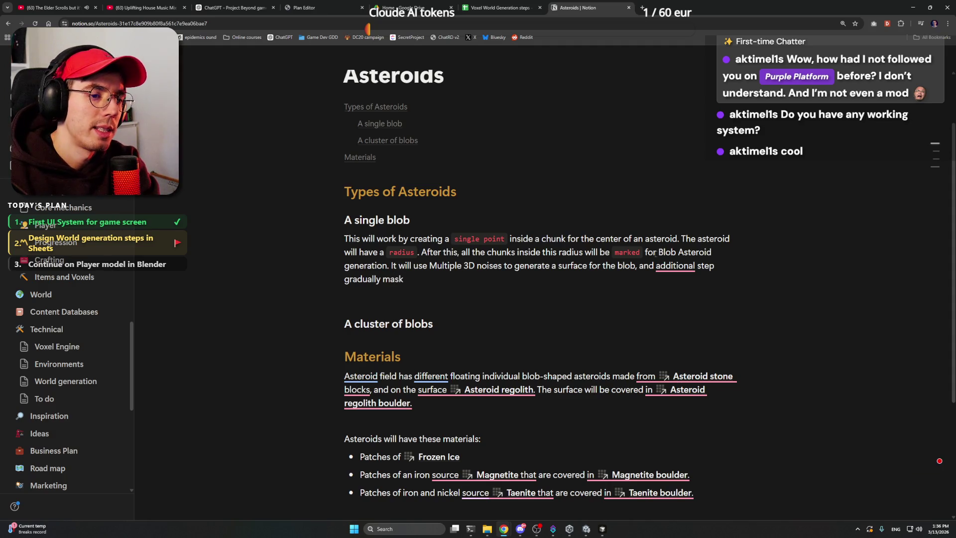
{"action": "type", "text": " the "}
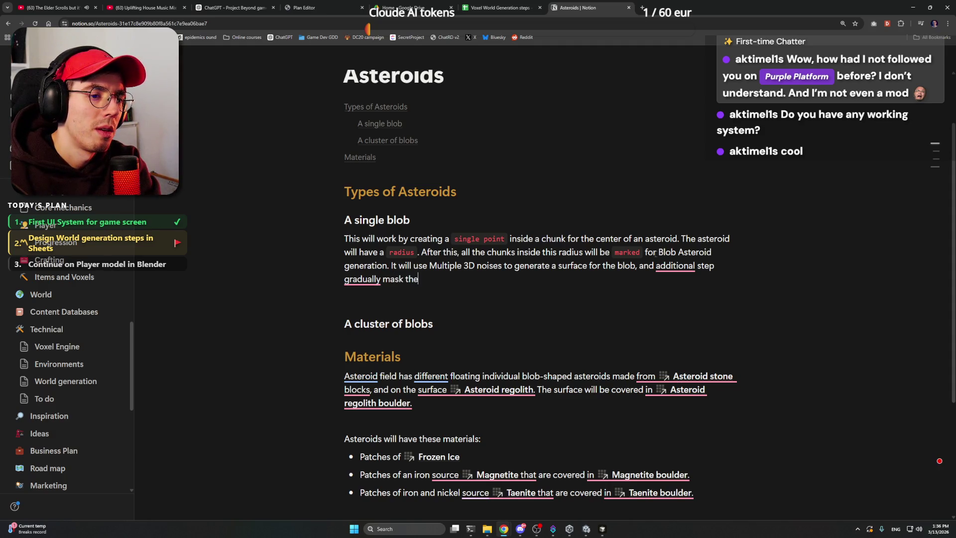
{"action": "type", "text": "blob n"}
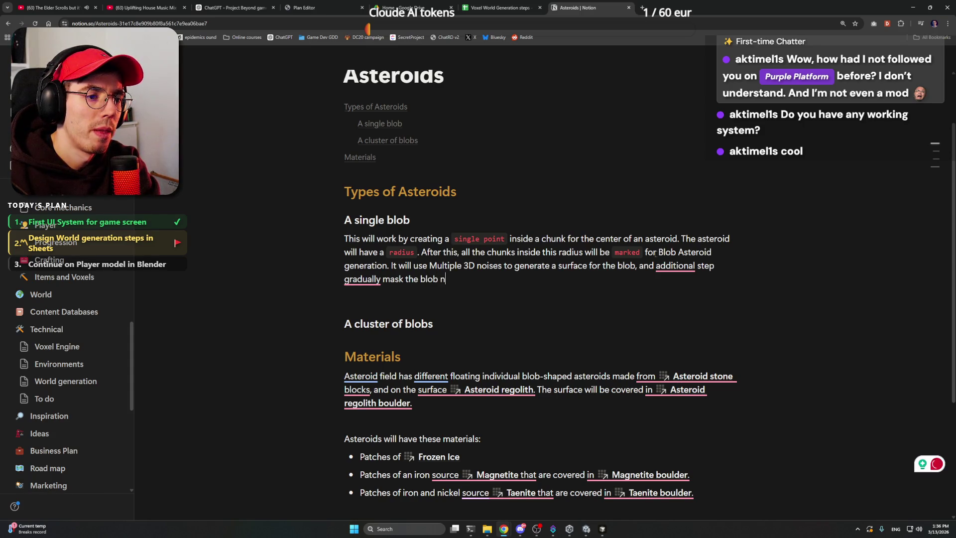
{"action": "type", "text": "ear trhe corners"}
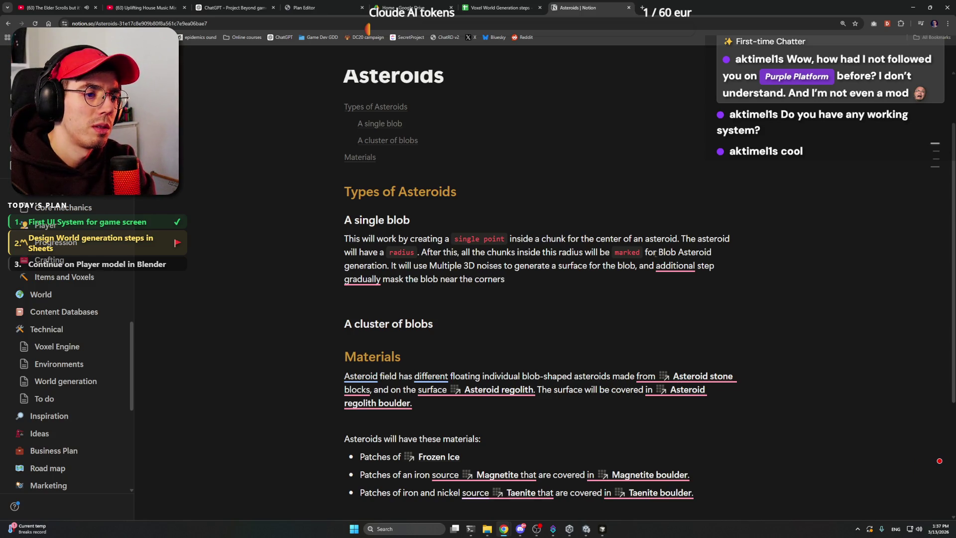
{"action": "type", "text": "."}
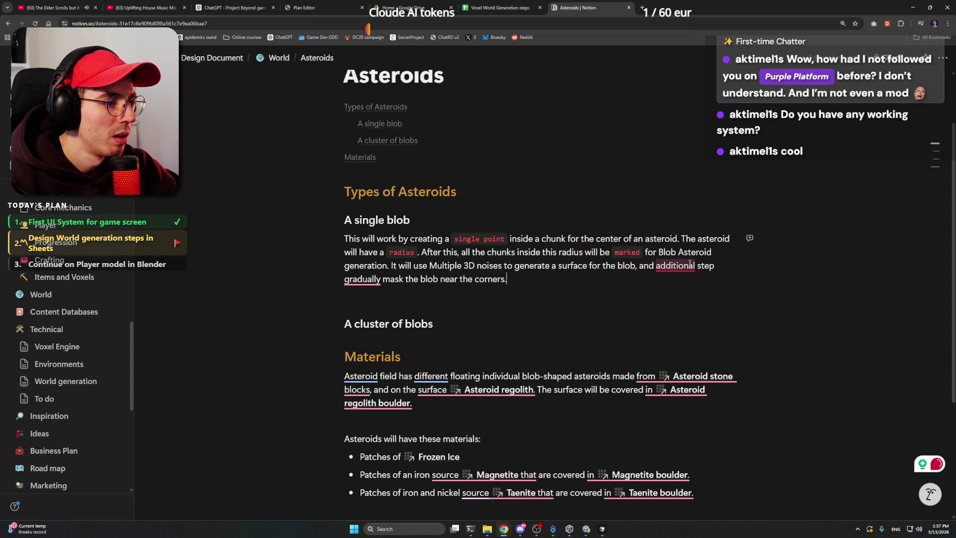
{"action": "left_click", "coordinate": [696, 291]}
Insert 'will' before 'gradually' via Grammarly and format 'mask' as inline code.
{"action": "left_click", "coordinate": [381, 309]}
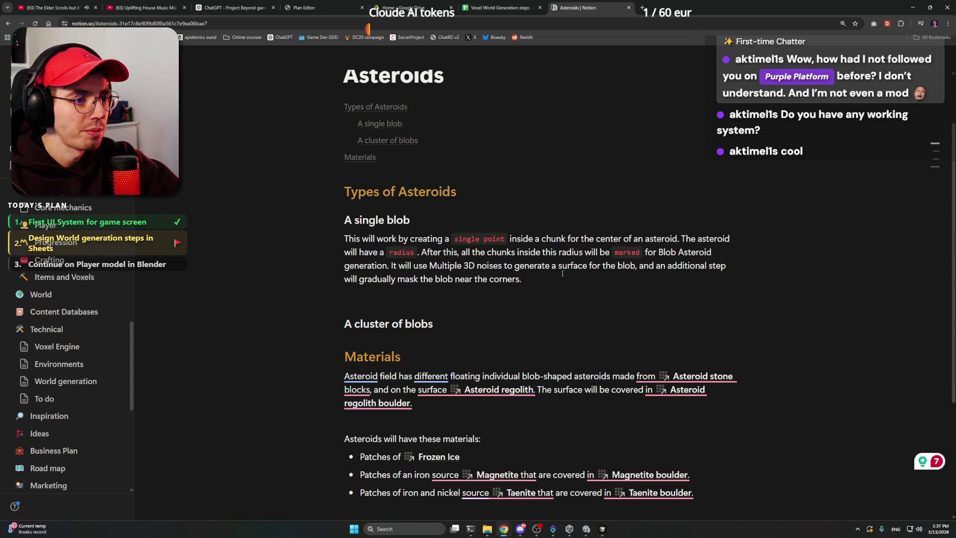
{"action": "double_click", "coordinate": [409, 279]}
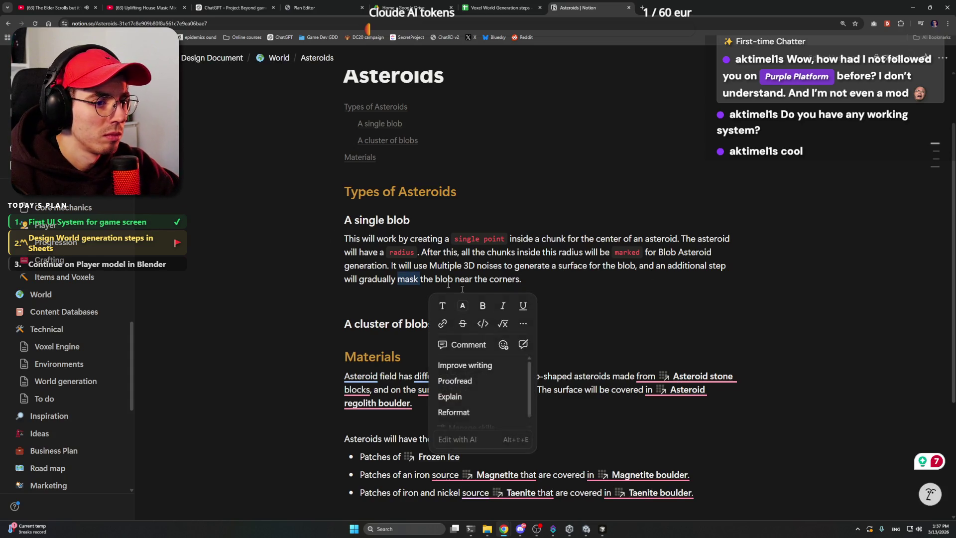
{"action": "left_click", "coordinate": [482, 323]}
Remove the stray letter after 'mask' and leave the caret at the paragraph's end after 'corners.'.
{"action": "left_click", "coordinate": [554, 282]}
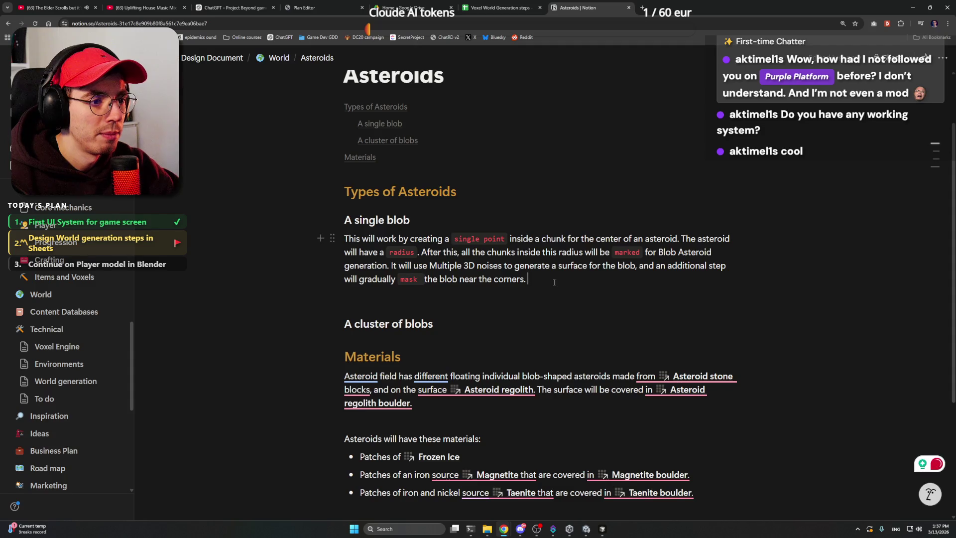
{"action": "key", "text": "Right"}
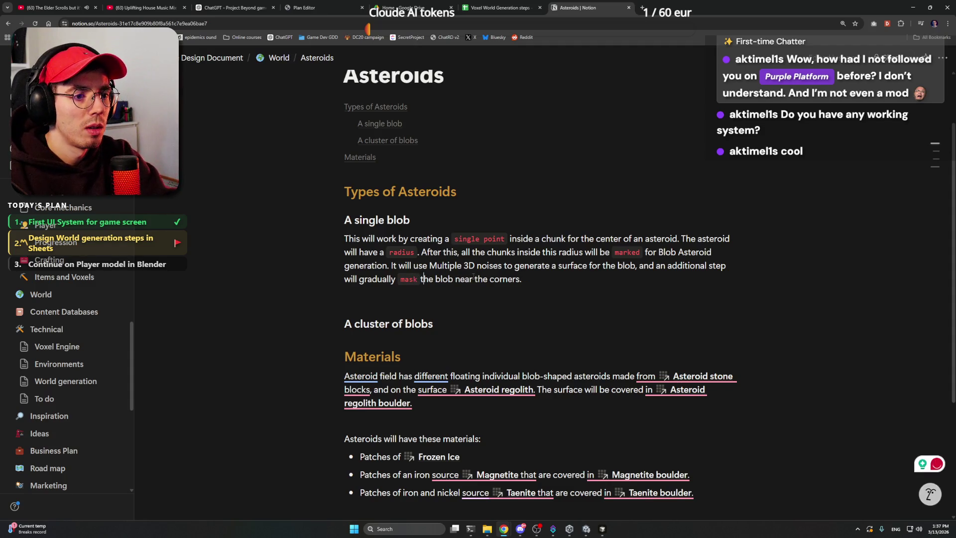
{"action": "type", "text": "t"}
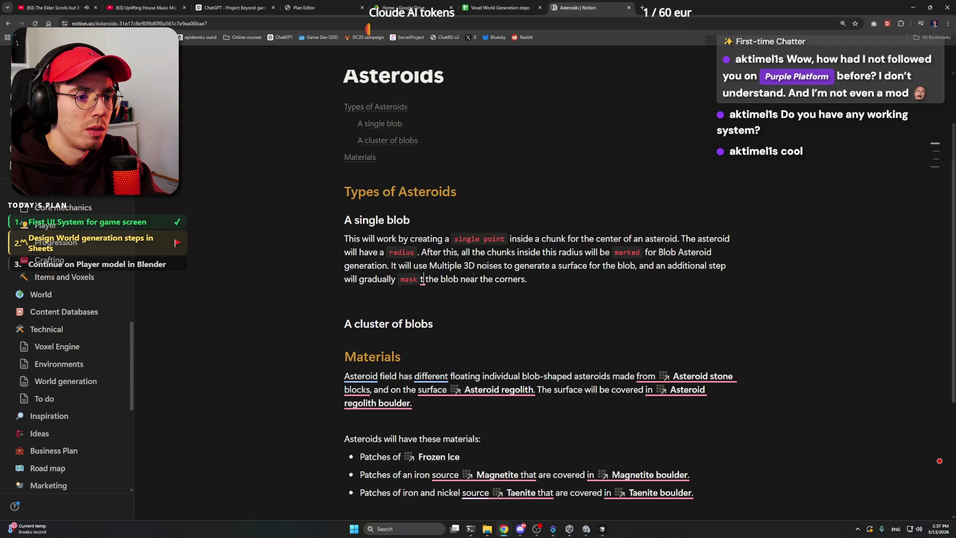
{"action": "key", "text": "BackSpace"}
{"action": "key", "text": "BackSpace"}
{"action": "mouse_move", "coordinate": [536, 259]}
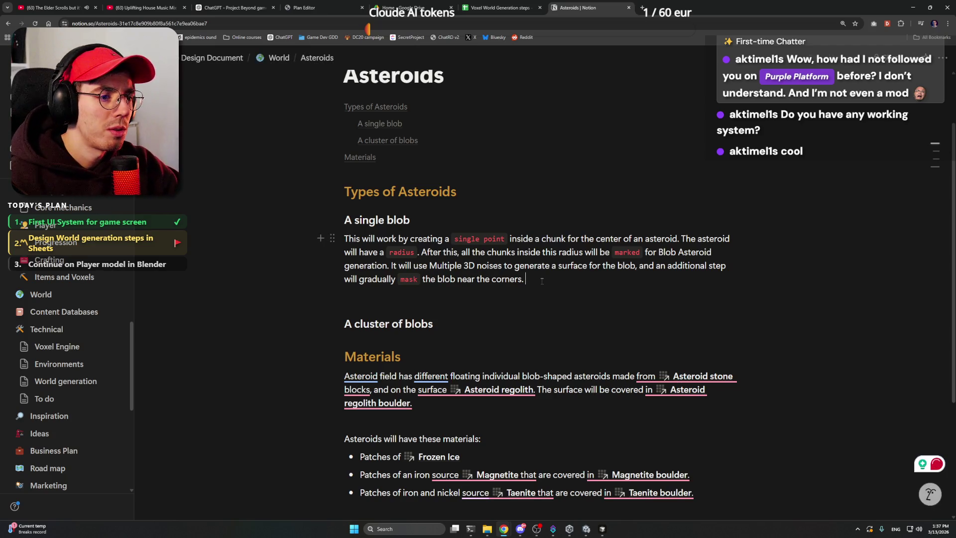
{"action": "left_click", "coordinate": [536, 279]}
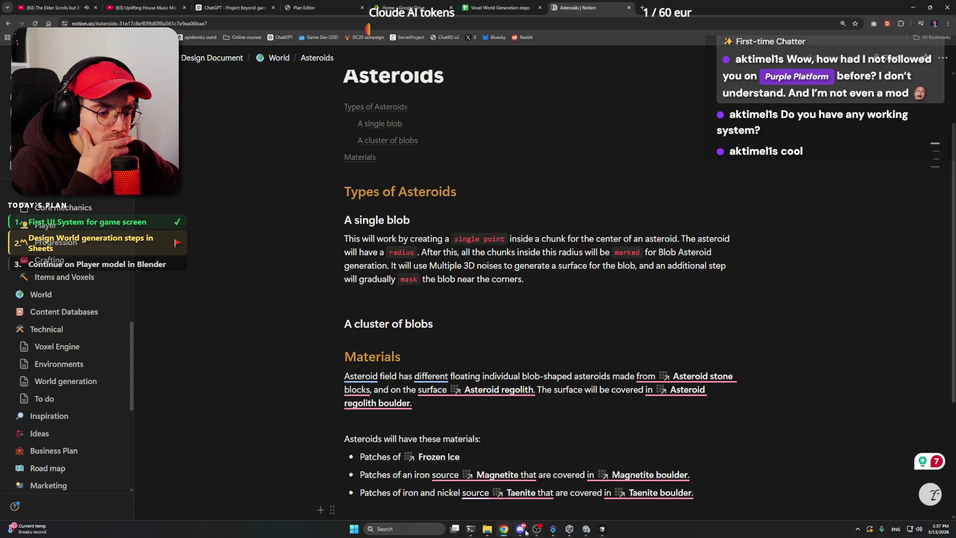
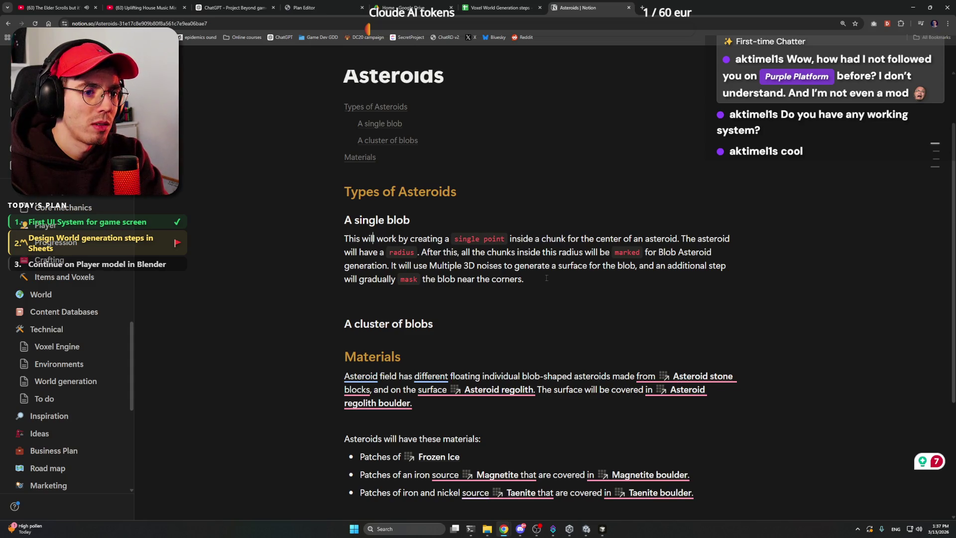
Add 'Step one - shape' under A single blob and make it a heading.
{"action": "key", "text": "Return"}
{"action": "type", "text": "Step o"}
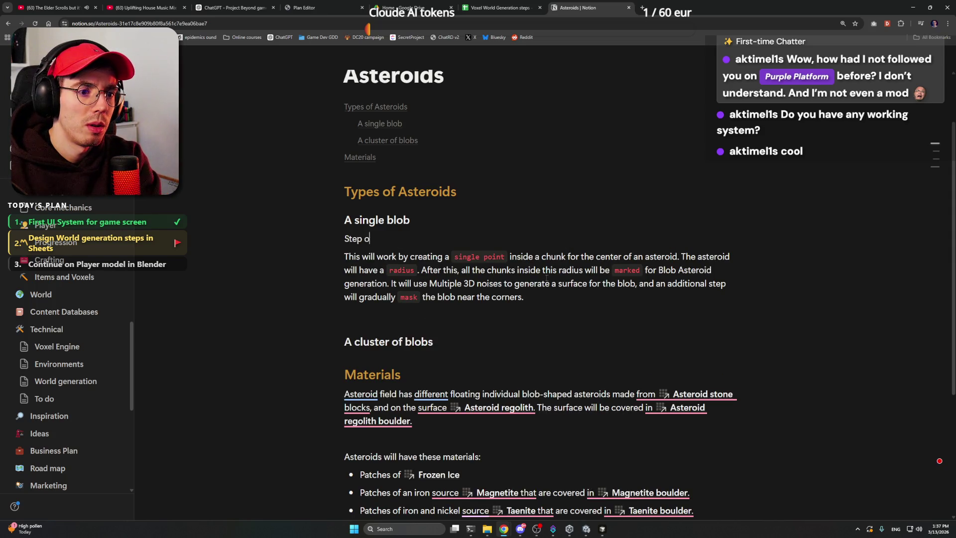
{"action": "type", "text": "ne - shape"}
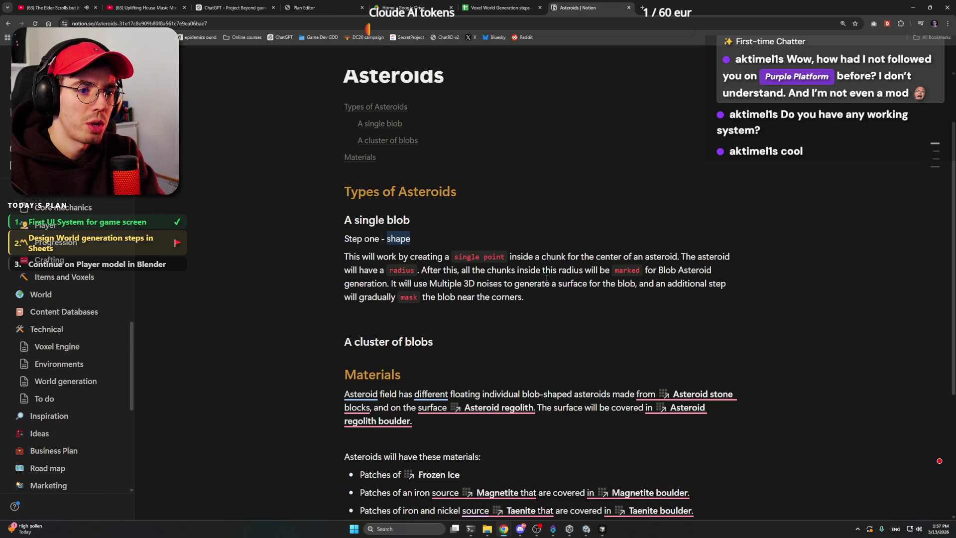
{"action": "key", "text": "ctrl+shift+Left"}
{"action": "key", "text": "ctrl+shift+Left"}
{"action": "key", "text": "ctrl+shift+Left"}
{"action": "key", "text": "ctrl+shift+4"}
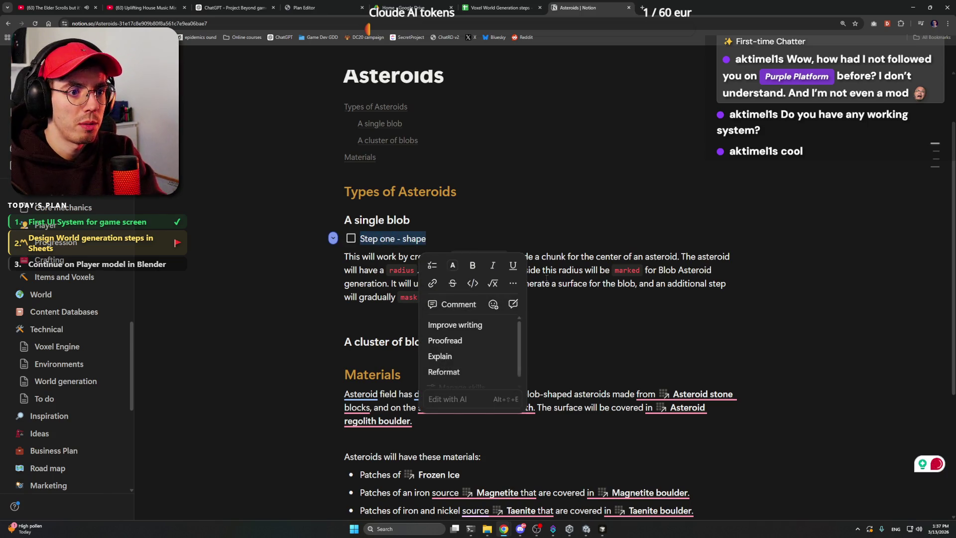
{"action": "key", "text": "ctrl+shift+3"}
{"action": "key", "text": "Up"}
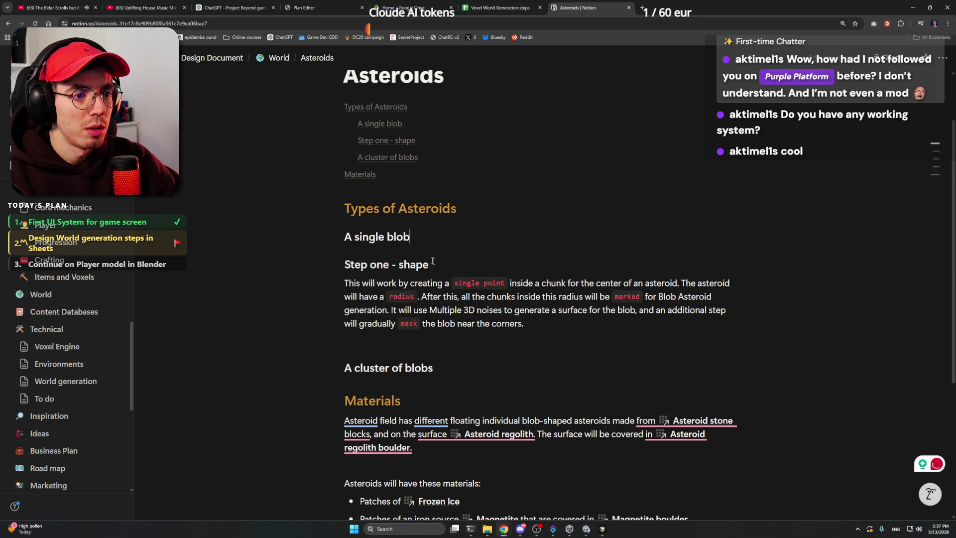
Enlarge the A single blob, Types of Asteroids and Materials headings.
{"action": "key", "text": "ctrl+shift+Left"}
{"action": "key", "text": "ctrl+shift+Left"}
{"action": "key", "text": "ctrl+shift+Left"}
{"action": "key", "text": "ctrl+shift+2"}
{"action": "left_click_drag", "start_coordinate": [457, 209], "coordinate": [332, 209]}
{"action": "left_click_drag", "start_coordinate": [463, 207], "coordinate": [335, 208]}
{"action": "key", "text": "ctrl+shift+1"}
{"action": "left_click", "coordinate": [467, 261]}
{"action": "scroll", "coordinate": [448, 263], "scroll_direction": "down", "scroll_amount": 2}
{"action": "left_click_drag", "start_coordinate": [413, 267], "coordinate": [342, 269]}
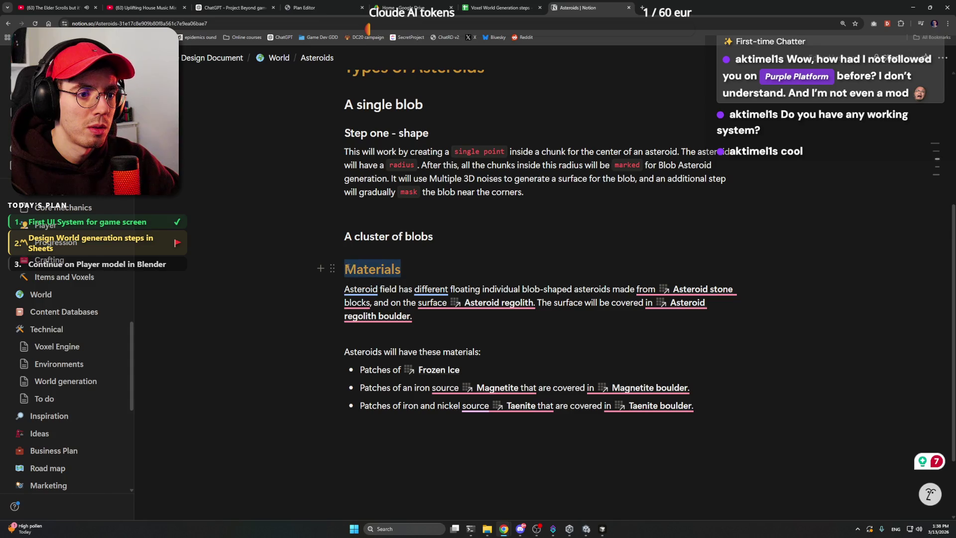
{"action": "key", "text": "ctrl+shift+1"}
{"action": "scroll", "coordinate": [440, 242], "scroll_direction": "up", "scroll_amount": 2}
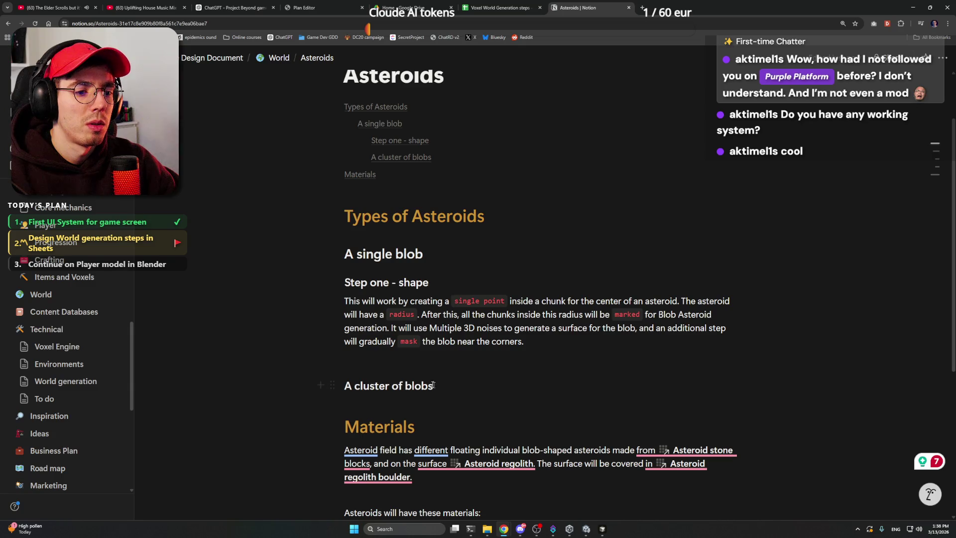
Add a blank line above the A cluster of blobs heading.
{"action": "left_click", "coordinate": [435, 277]}
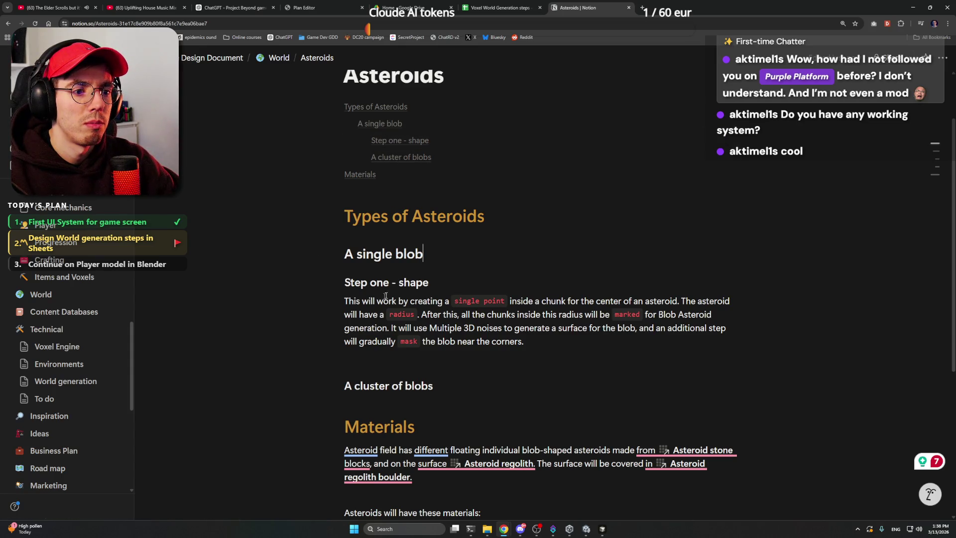
{"action": "triple_click", "coordinate": [446, 385]}
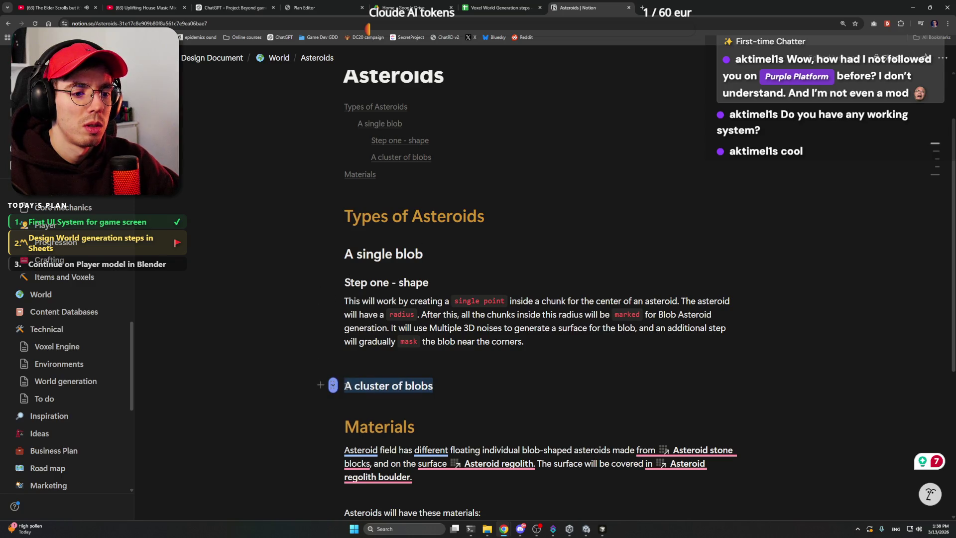
{"action": "left_click", "coordinate": [463, 362]}
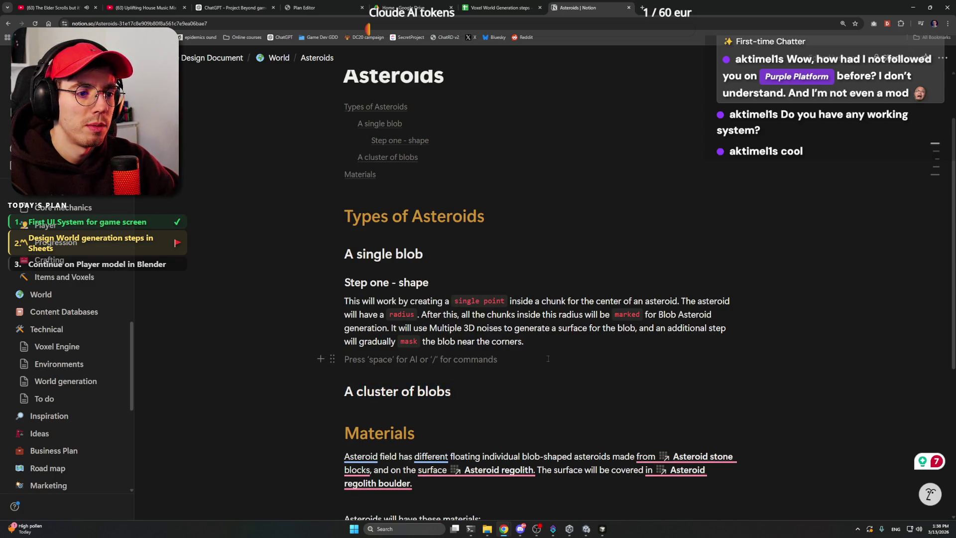
{"action": "key", "text": "Return"}
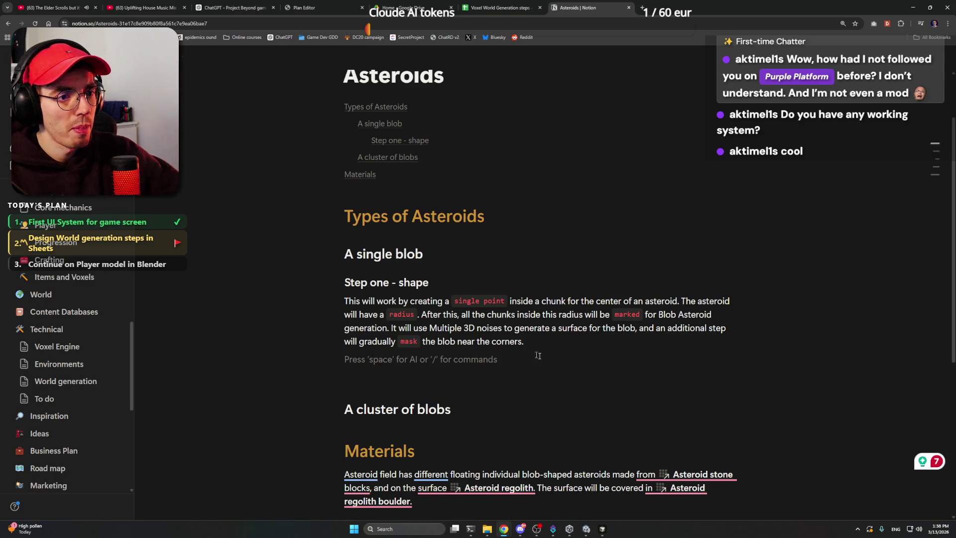
Colour the Step one - shape heading red.
{"action": "left_click_drag", "start_coordinate": [448, 282], "coordinate": [342, 283]}
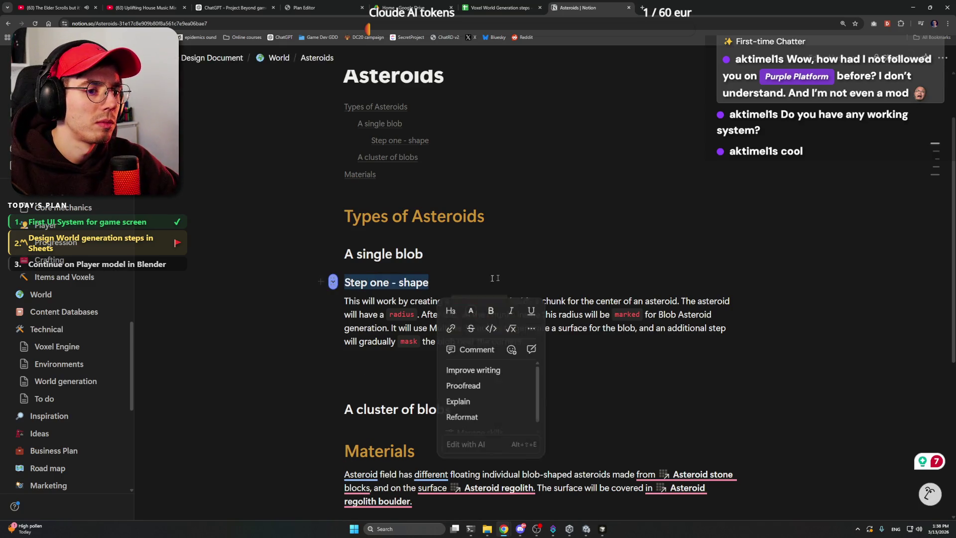
{"action": "left_click", "coordinate": [471, 310]}
{"action": "left_click", "coordinate": [552, 348]}
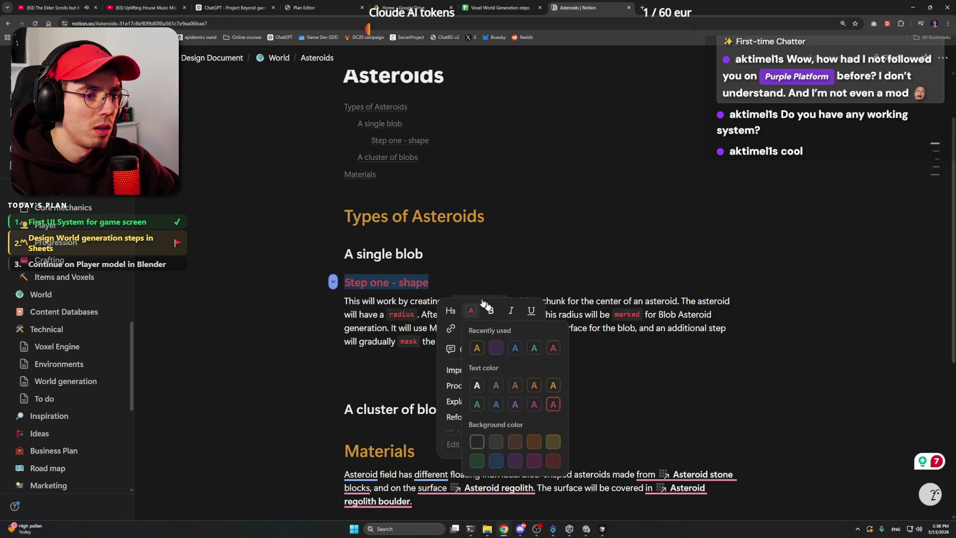
{"action": "left_click", "coordinate": [482, 302]}
{"action": "scroll", "coordinate": [482, 302], "scroll_direction": "down", "scroll_amount": 2}
{"action": "left_click", "coordinate": [448, 210]}
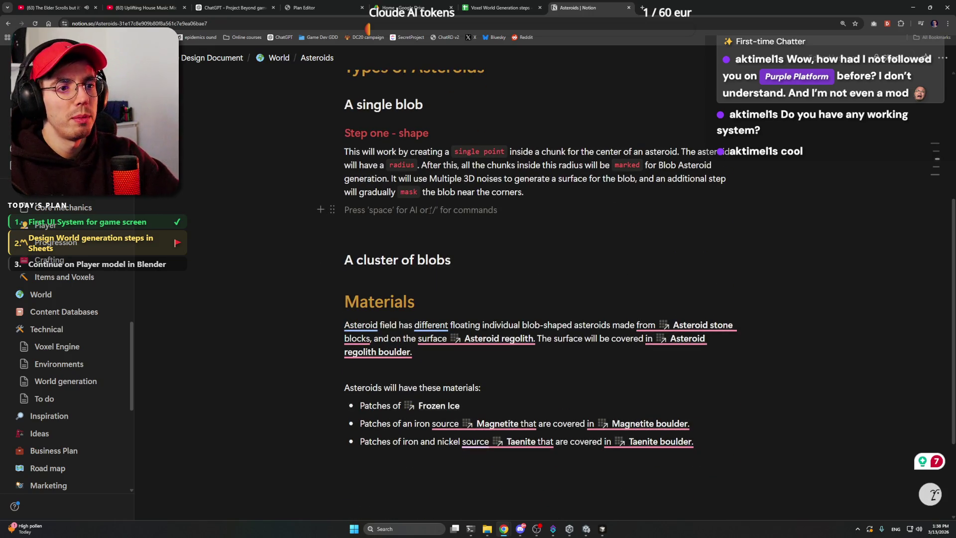
Duplicate the heading below and rename it 'Step two - shape details'.
{"action": "left_click_drag", "start_coordinate": [429, 133], "coordinate": [344, 133]}
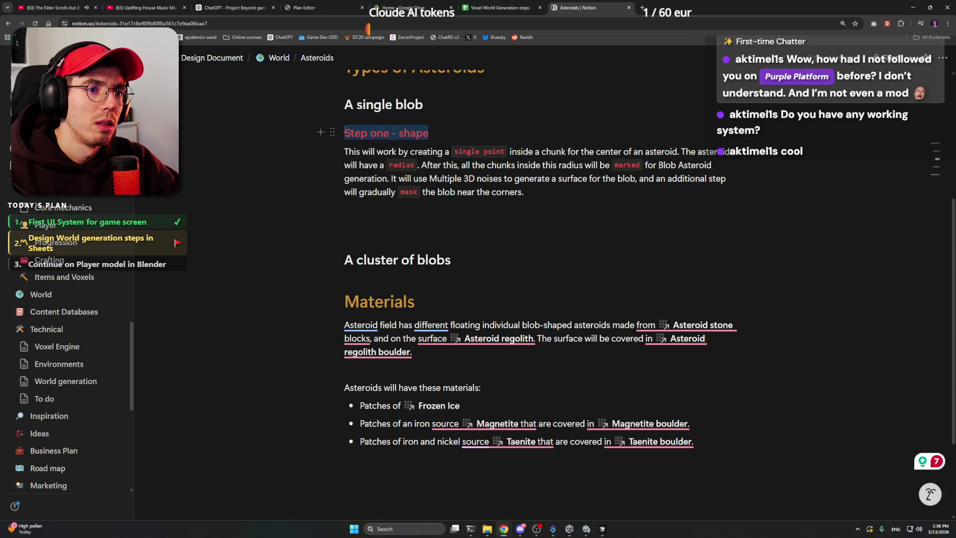
{"action": "key", "text": "ctrl+c"}
{"action": "left_click", "coordinate": [382, 209]}
{"action": "key", "text": "ctrl+v"}
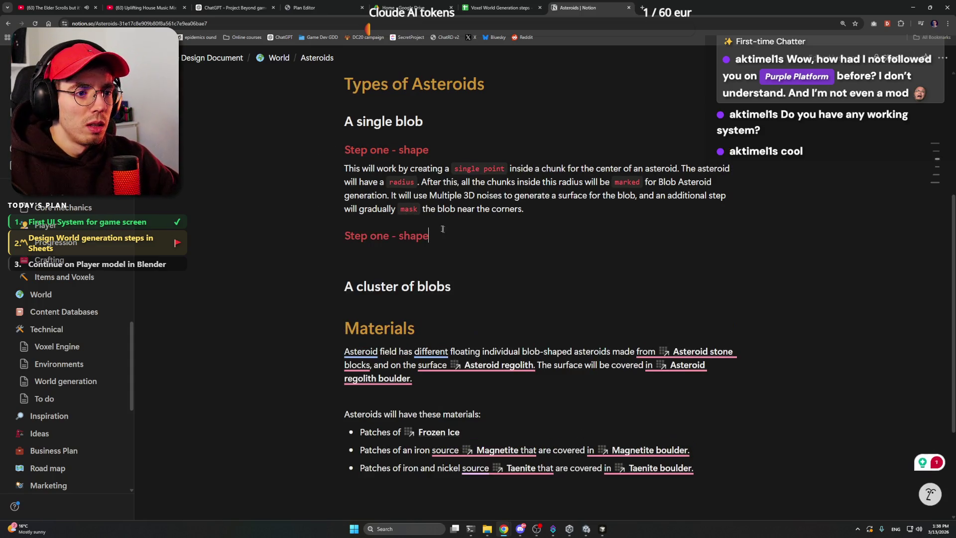
{"action": "double_click", "coordinate": [379, 236]}
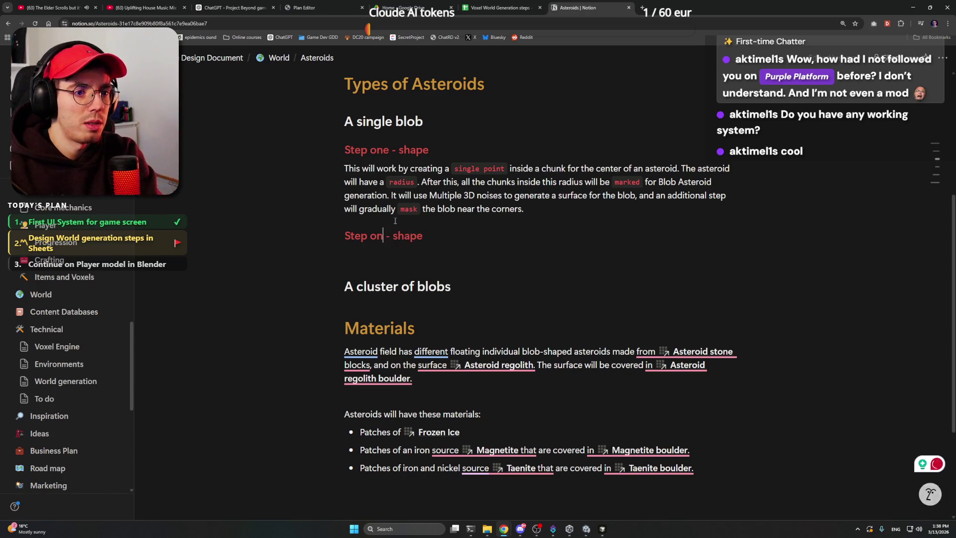
{"action": "type", "text": "two"}
{"action": "key", "text": "shift+End"}
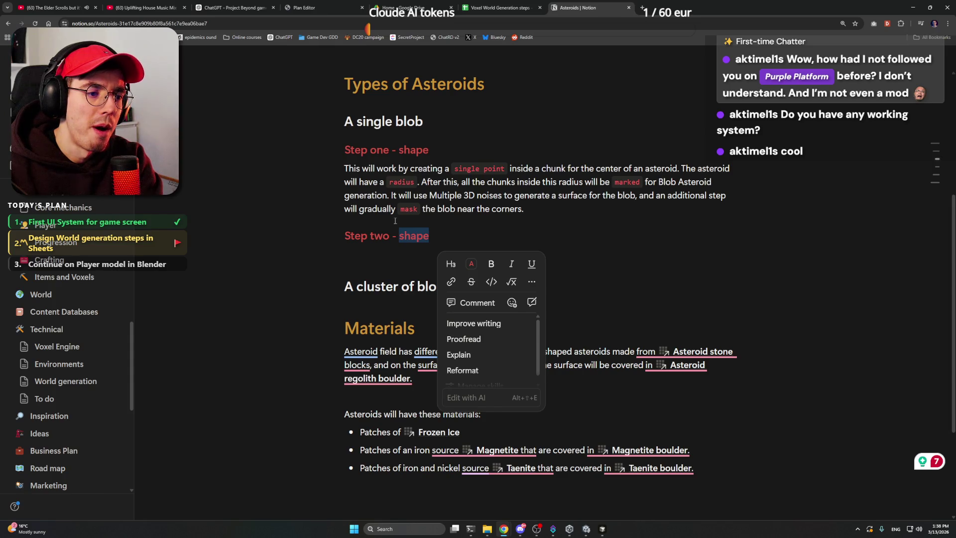
{"action": "type", "text": "detail"}
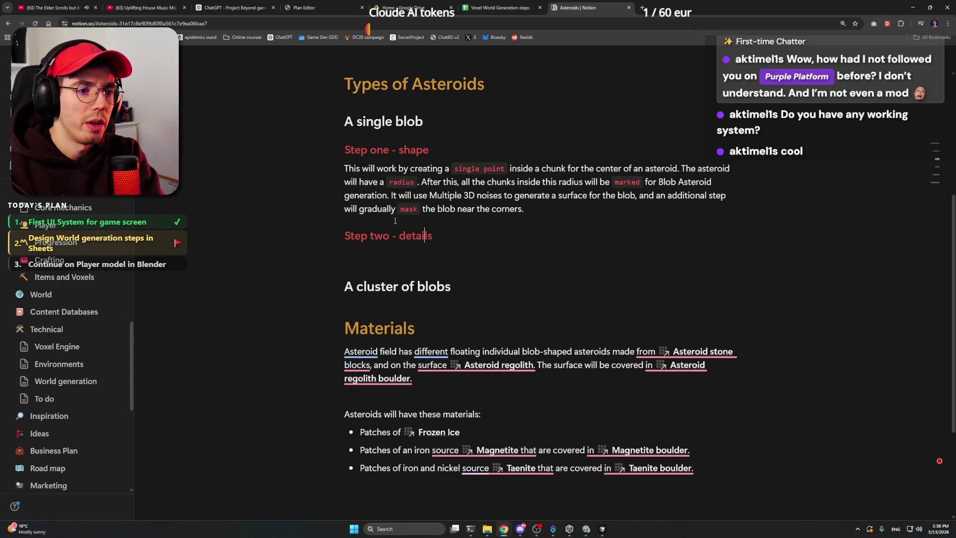
{"action": "key", "text": "Left"}
{"action": "key", "text": "Left"}
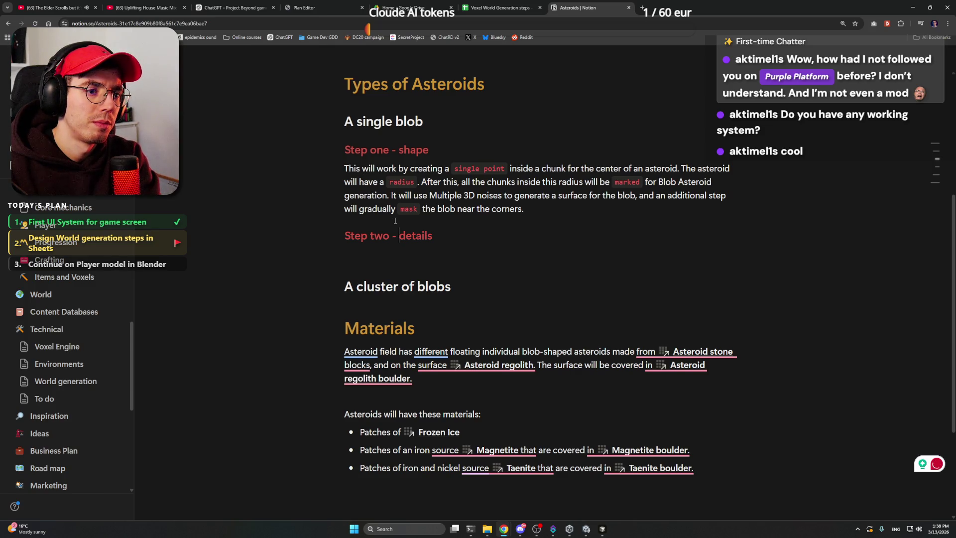
{"action": "type", "text": "shape"}
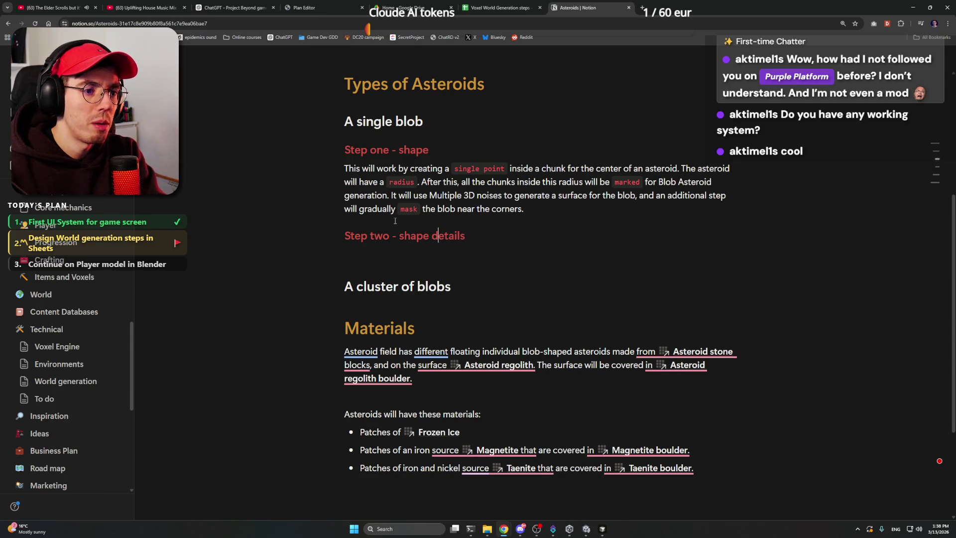
Start a paragraph beginning 'Generation of' under the Step two heading.
{"action": "key", "text": "Up"}
{"action": "key", "text": "Return"}
{"action": "key", "text": "Up"}
{"action": "type", "text": "Generation of crevasis"}
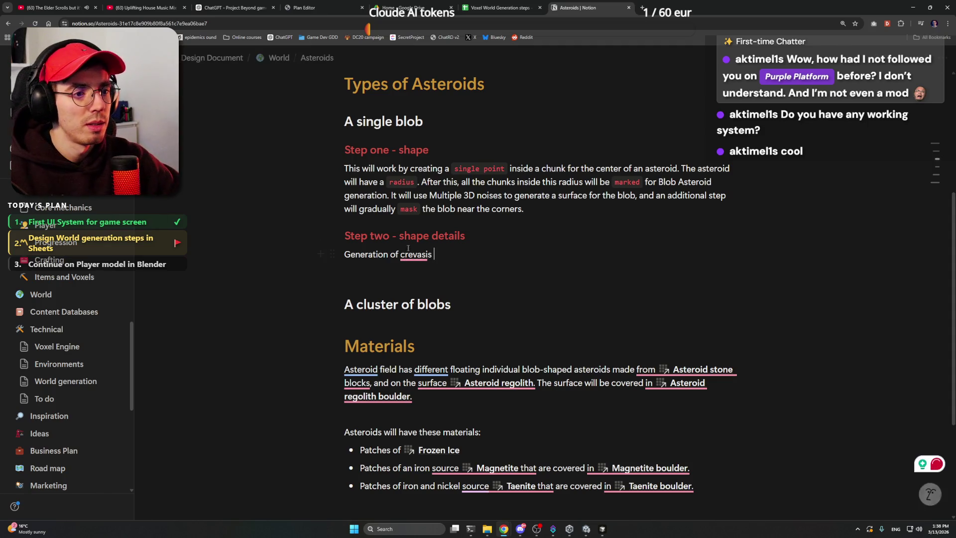
Correct the spelling to crevasses and check it with a quick web search.
{"action": "left_click", "coordinate": [449, 286]}
{"action": "double_click", "coordinate": [420, 254]}
{"action": "key", "text": "ctrl+c"}
{"action": "key", "text": "ctrl+t"}
{"action": "key", "text": "ctrl+v"}
{"action": "key", "text": "Return"}
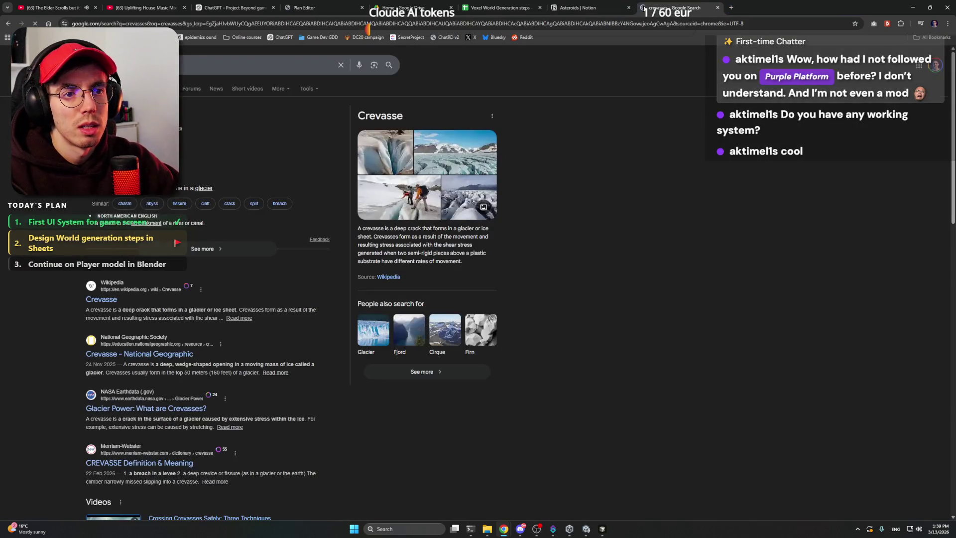
{"action": "left_click", "coordinate": [717, 7]}
Finish the sentence: 'crevasses, caves, and similar features on the asteroid.'.
{"action": "left_click", "coordinate": [447, 252]}
{"action": "type", "text": ","}
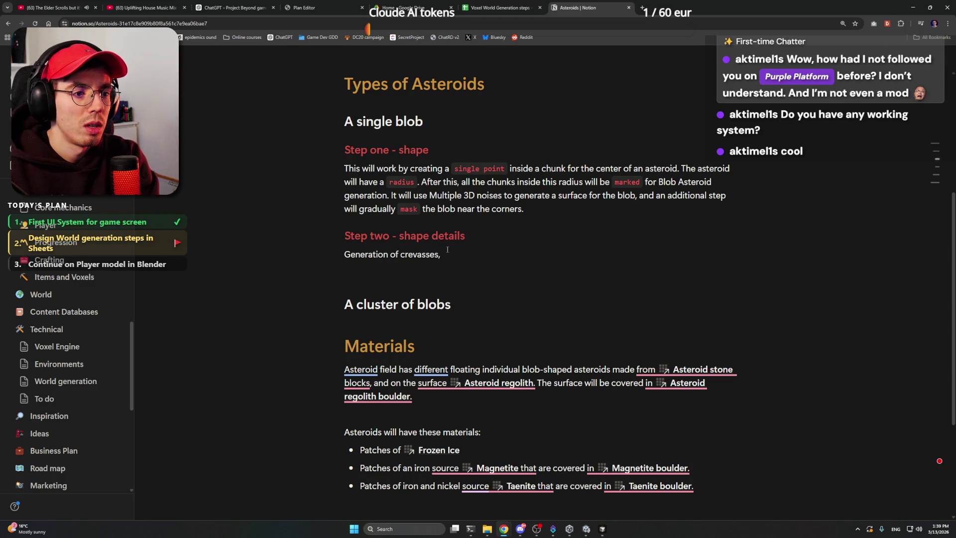
{"action": "type", "text": " caves and similar features on the asteroid"}
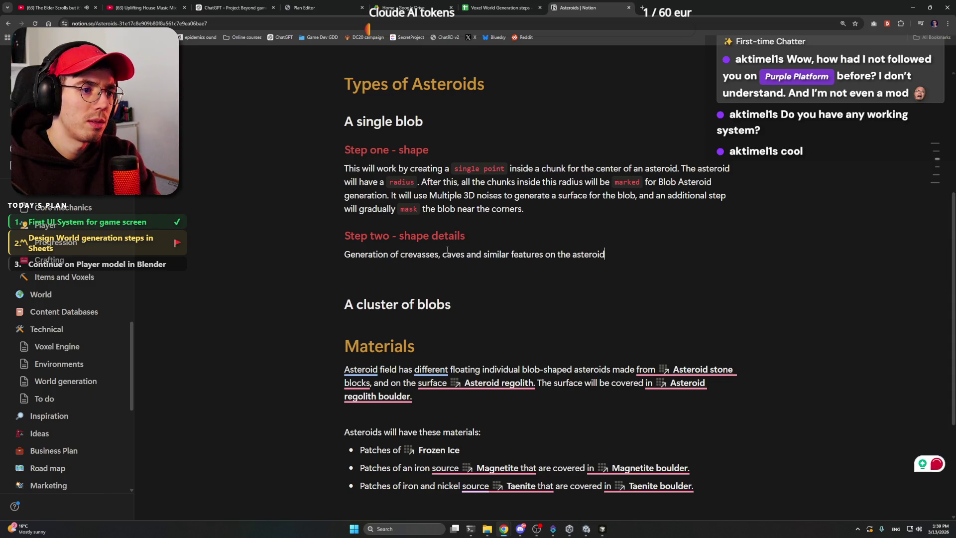
{"action": "left_click", "coordinate": [466, 254]}
{"action": "type", "text": ","}
{"action": "left_click", "coordinate": [483, 274]}
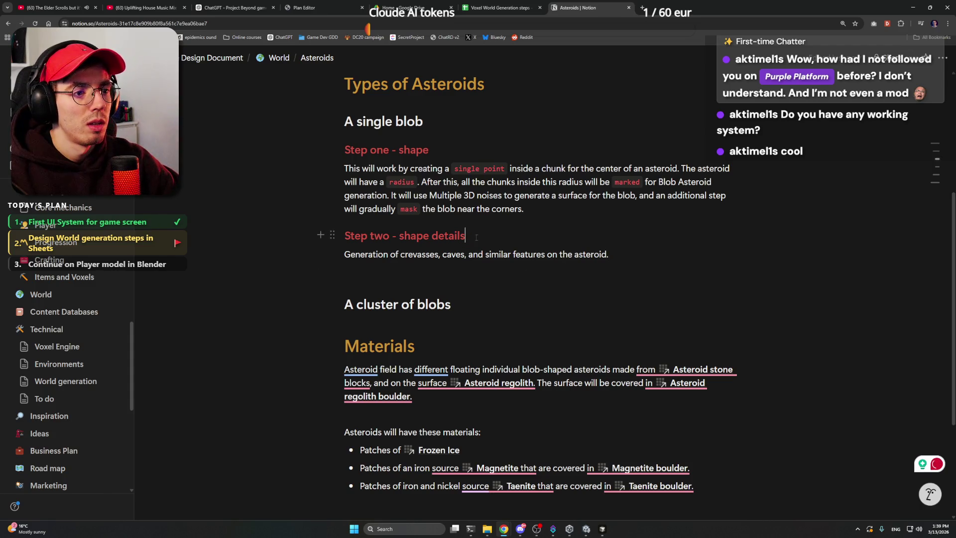
Paste a copy of the Step two - shape details heading below the paragraph.
{"action": "left_click_drag", "start_coordinate": [465, 235], "coordinate": [345, 237]}
{"action": "key", "text": "ctrl+c"}
{"action": "left_click", "coordinate": [620, 254]}
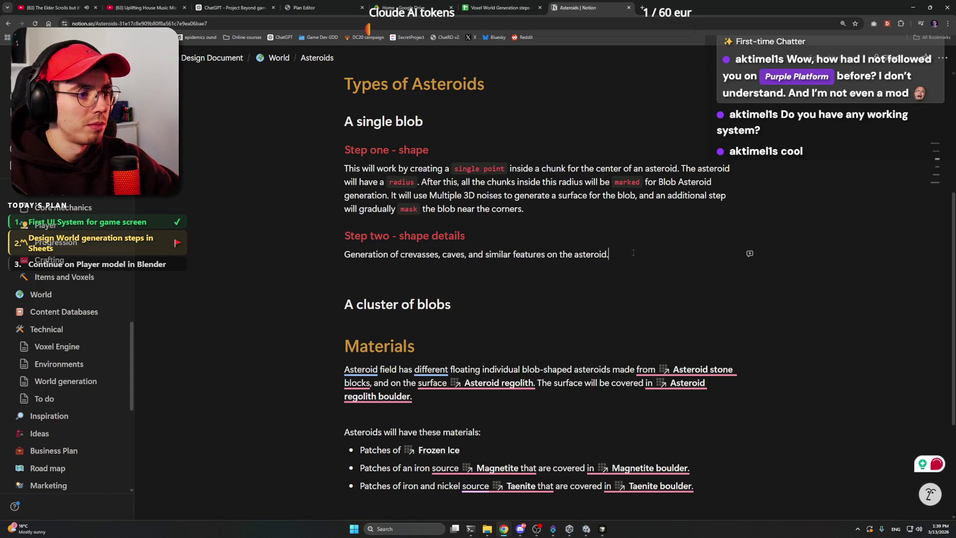
{"action": "key", "text": "Return"}
{"action": "key", "text": "ctrl+v"}
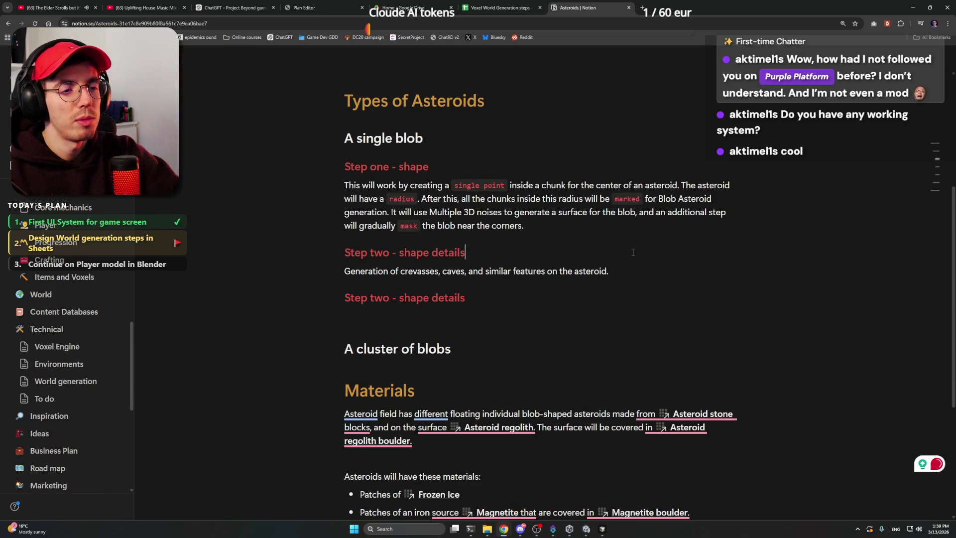
{"action": "left_click_drag", "start_coordinate": [477, 296], "coordinate": [397, 297]}
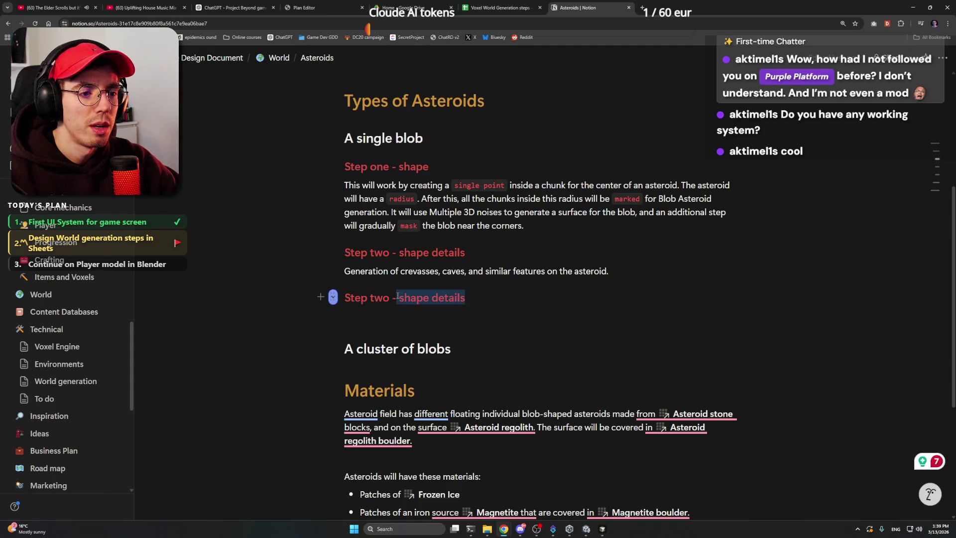
Renumber the step headings as Step 1, Step 2 and Step 3.
{"action": "left_click", "coordinate": [382, 298]}
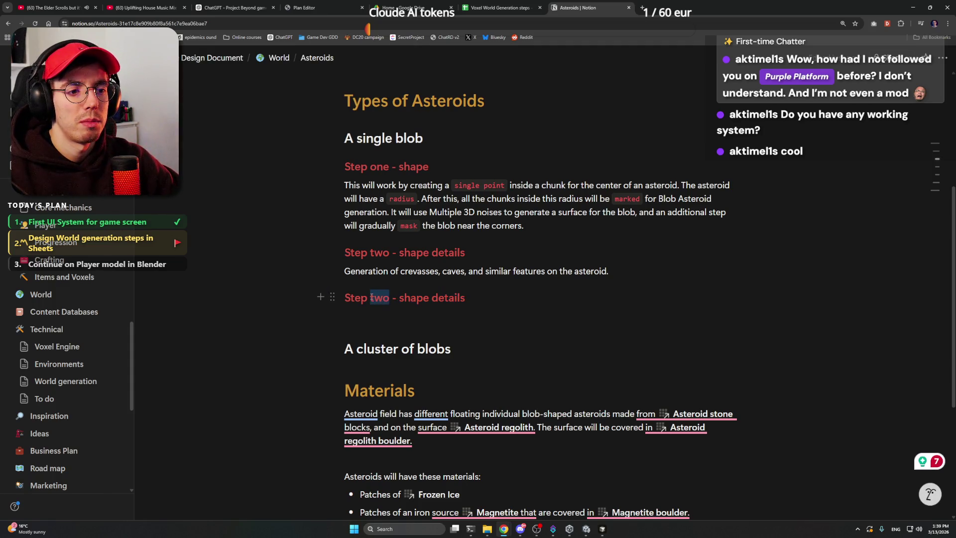
{"action": "type", "text": "three"}
{"action": "left_click_drag", "start_coordinate": [473, 298], "coordinate": [407, 298]}
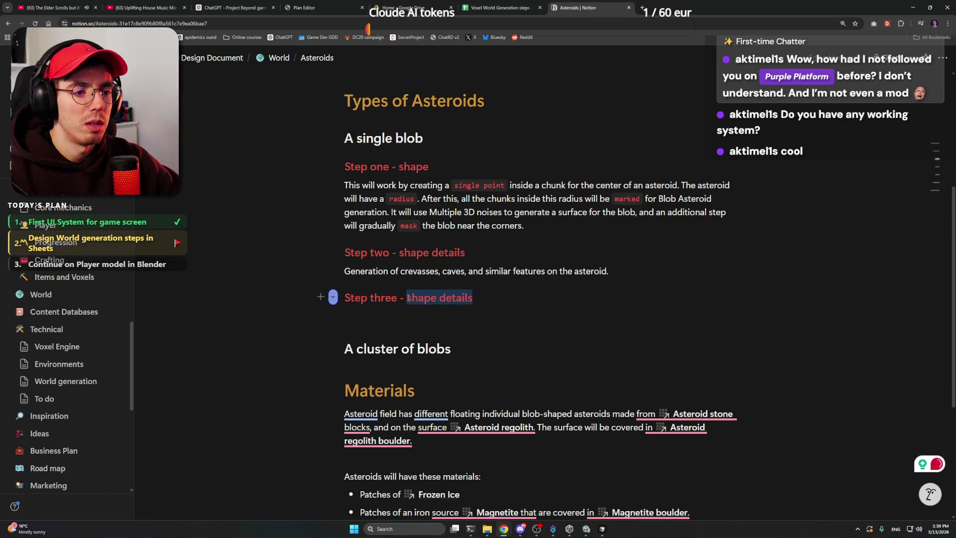
{"action": "left_click_drag", "start_coordinate": [389, 166], "coordinate": [369, 166]}
{"action": "type", "text": "1"}
{"action": "left_click_drag", "start_coordinate": [393, 252], "coordinate": [370, 252]}
{"action": "type", "text": "2"}
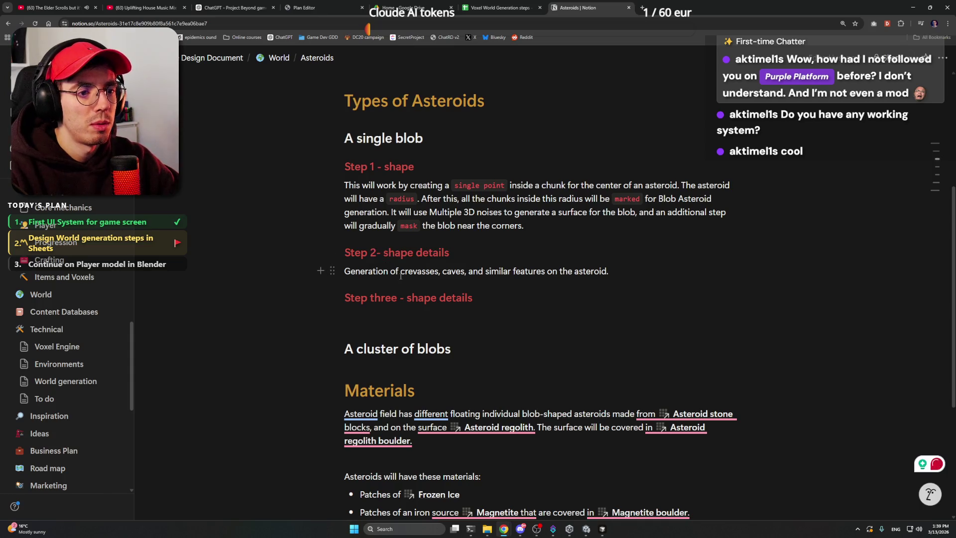
{"action": "left_click_drag", "start_coordinate": [399, 298], "coordinate": [371, 297]}
{"action": "type", "text": "3"}
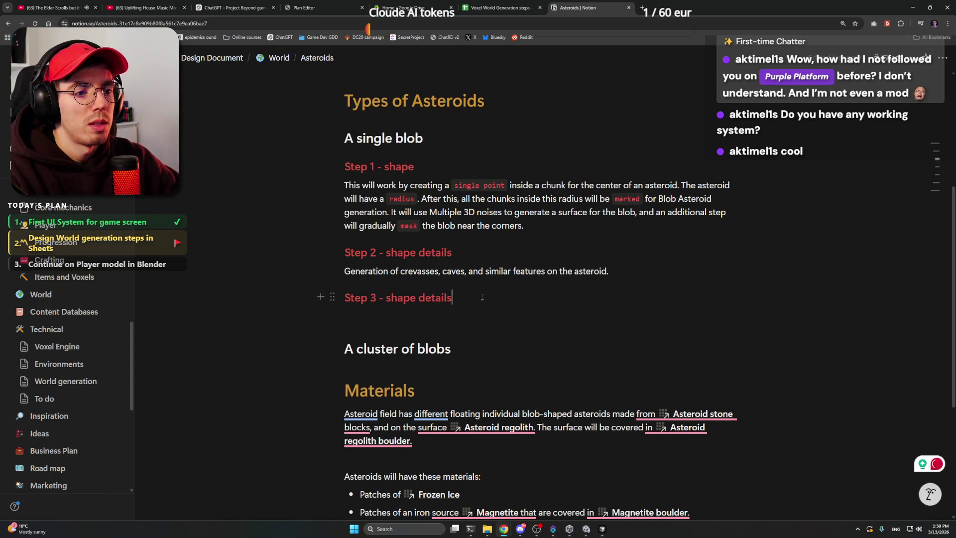
Rename the third heading to 'Step 3 - Resource placement' with a new line below.
{"action": "key", "text": "ctrl+shift+Left"}
{"action": "key", "text": "ctrl+shift+Left"}
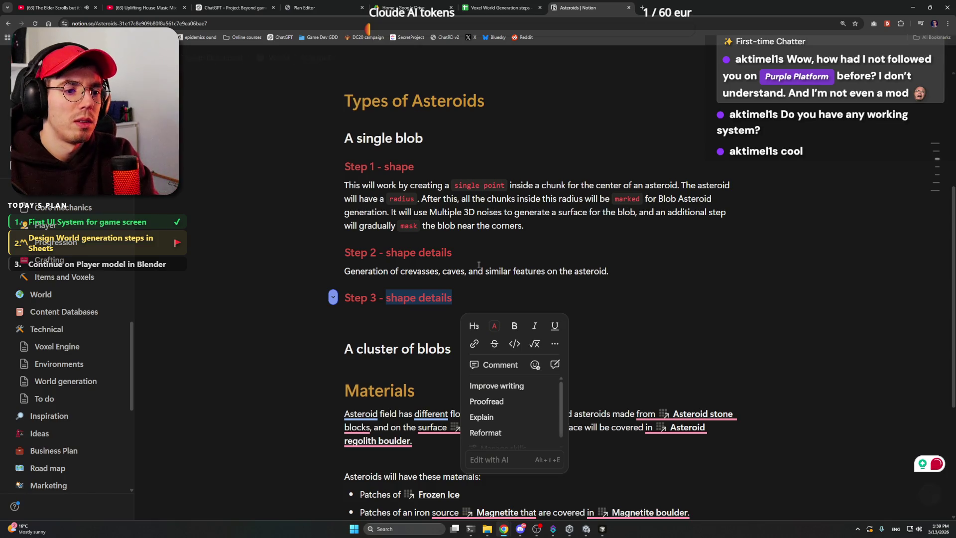
{"action": "type", "text": "Materi"}
{"action": "key", "text": "ctrl+shift+Left"}
{"action": "type", "text": "Resources"}
{"action": "key", "text": "Return"}
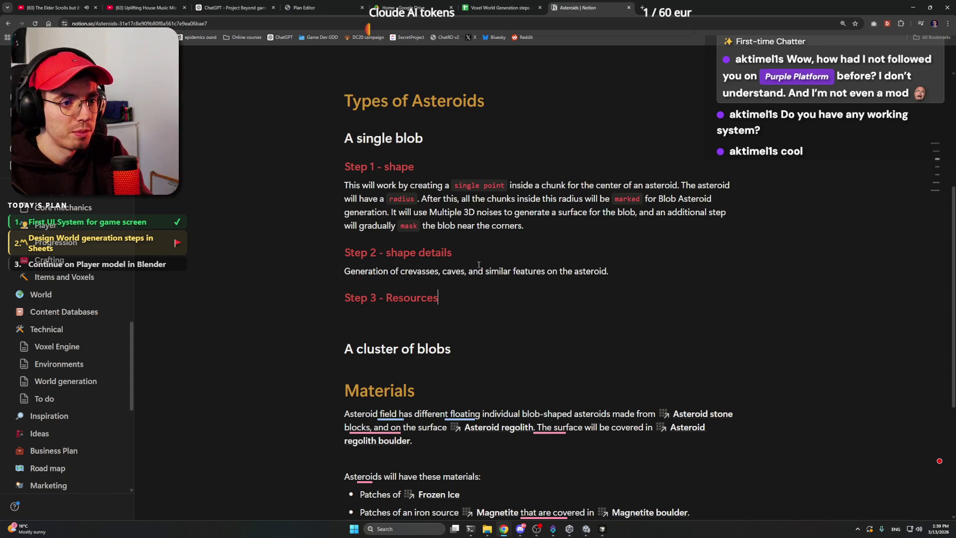
{"action": "key", "text": "BackSpace"}
{"action": "type", "text": "placement"}
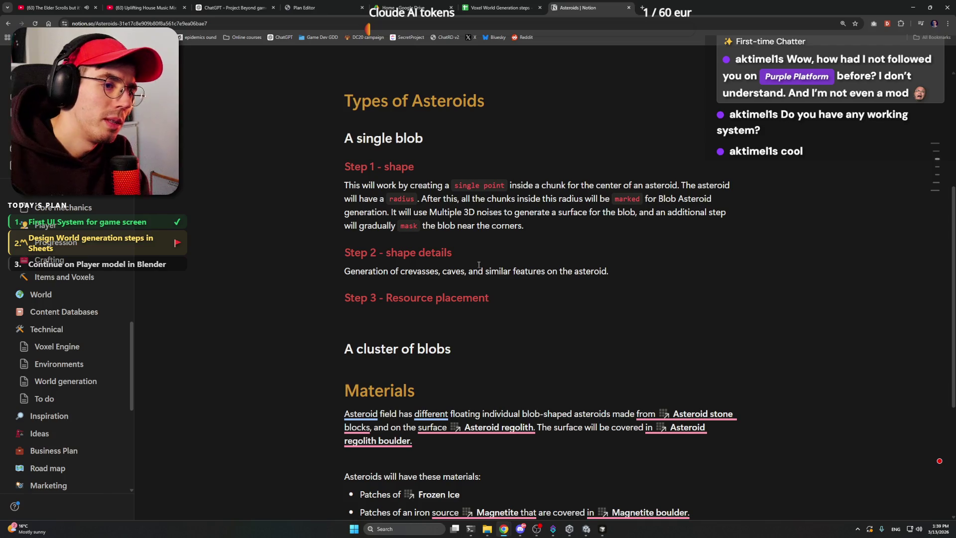
{"action": "key", "text": "Return"}
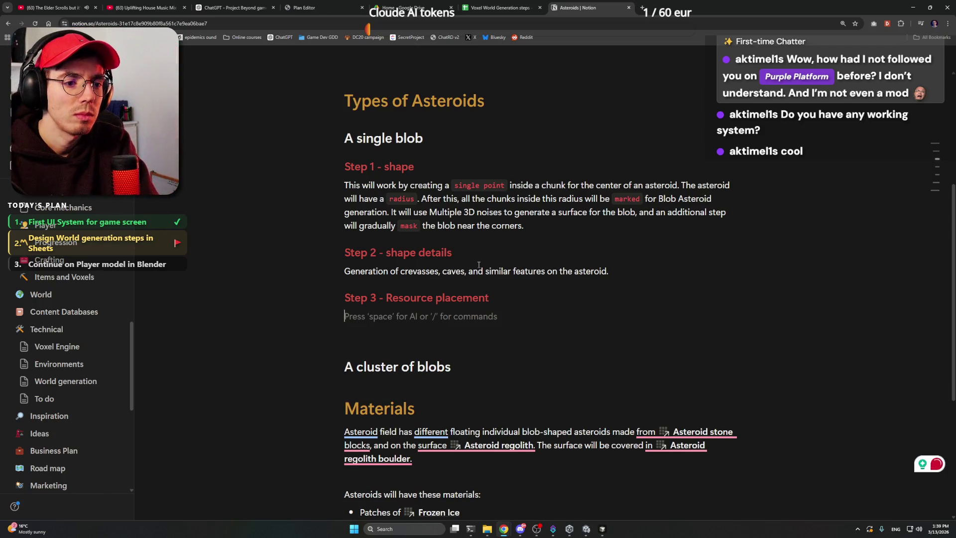
{"action": "type", "text": "Fill the astero"}
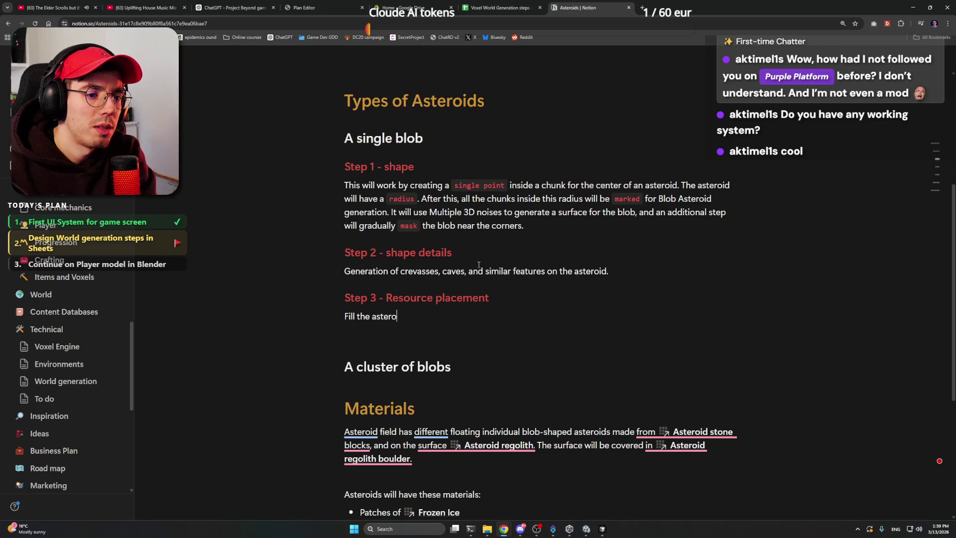
{"action": "type", "text": "id with different"}
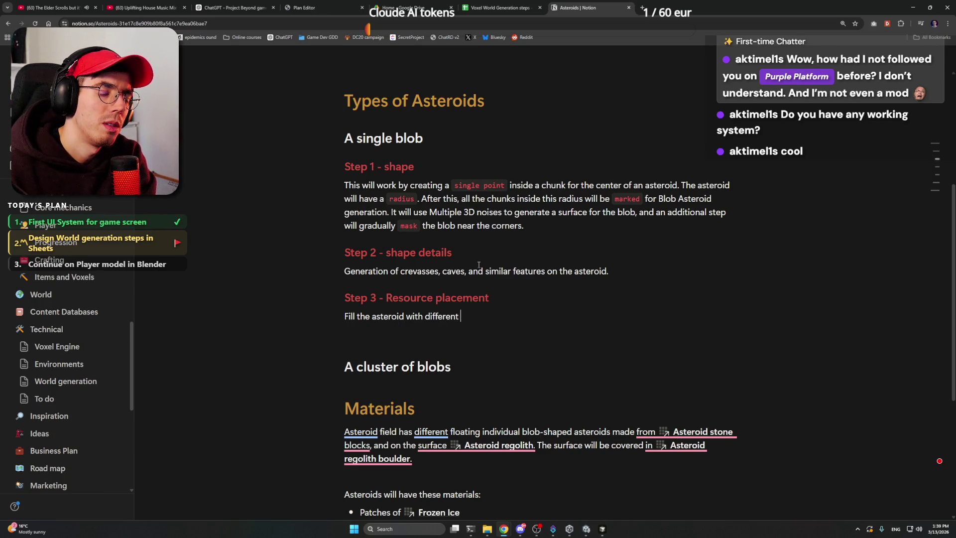
{"action": "type", "text": " recourses. Look at "}
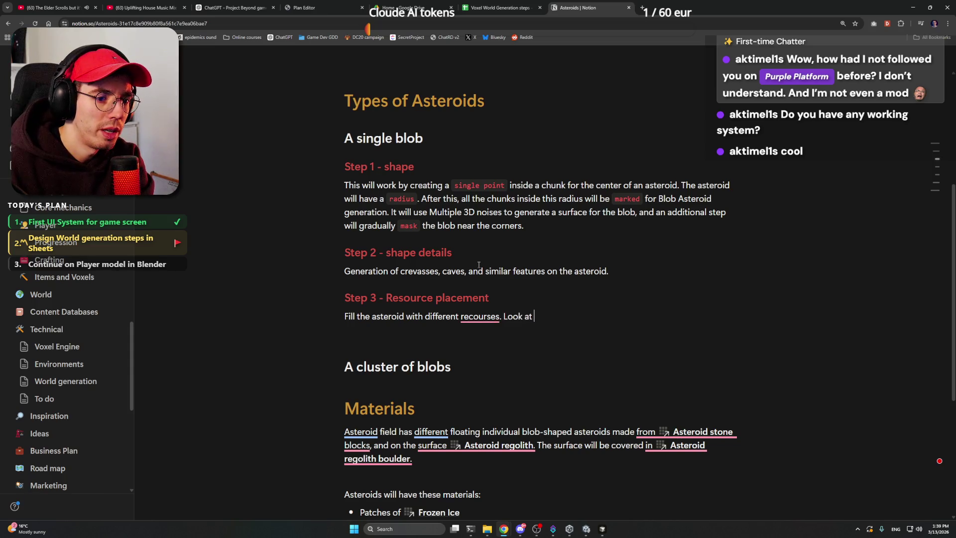
{"action": "type", "text": "@maet"}
Write 'Fill the asteroid with different recourses' under Step 3, removing the stray @ mention.
{"action": "key", "text": "BackSpace"}
{"action": "key", "text": "BackSpace"}
{"action": "key", "text": "BackSpace"}
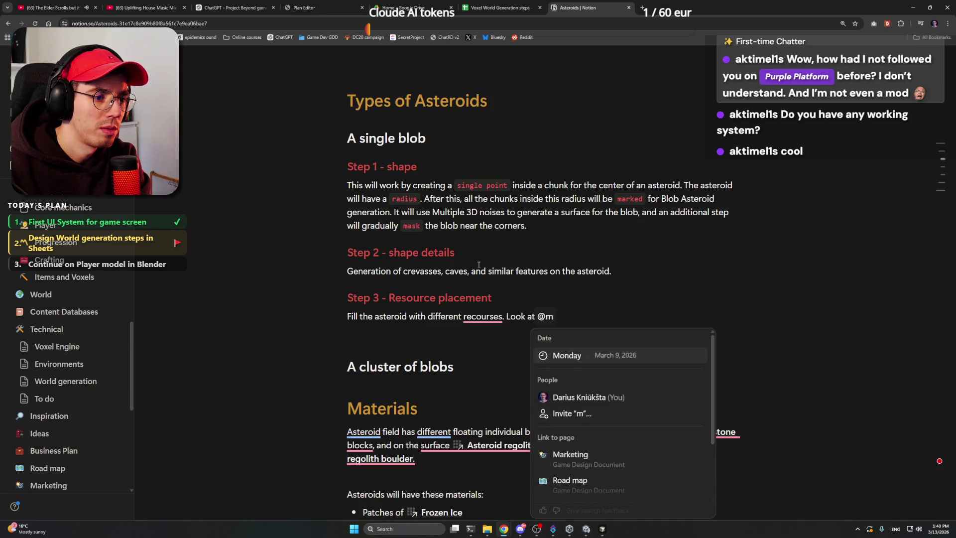
{"action": "key", "text": "BackSpace"}
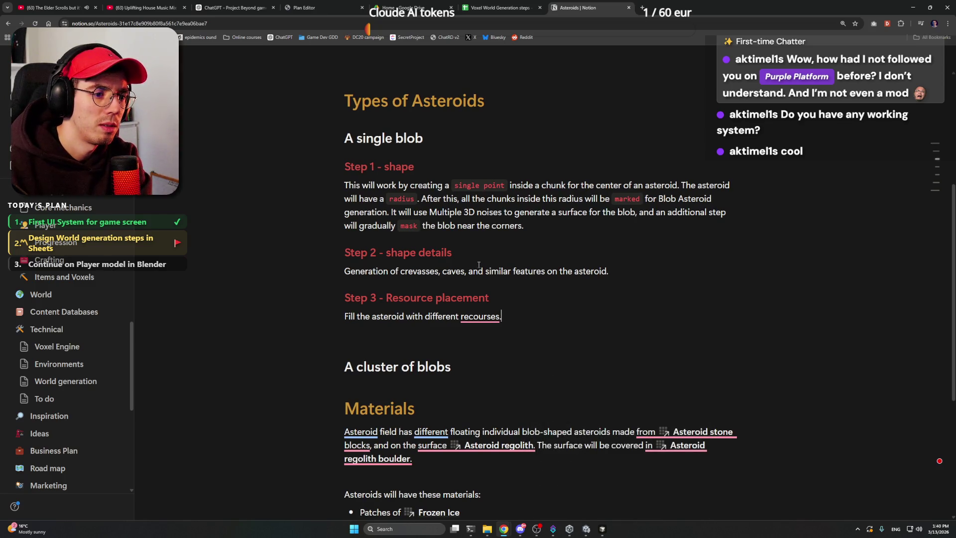
{"action": "scroll", "coordinate": [479, 264], "scroll_direction": "down", "scroll_amount": 2}
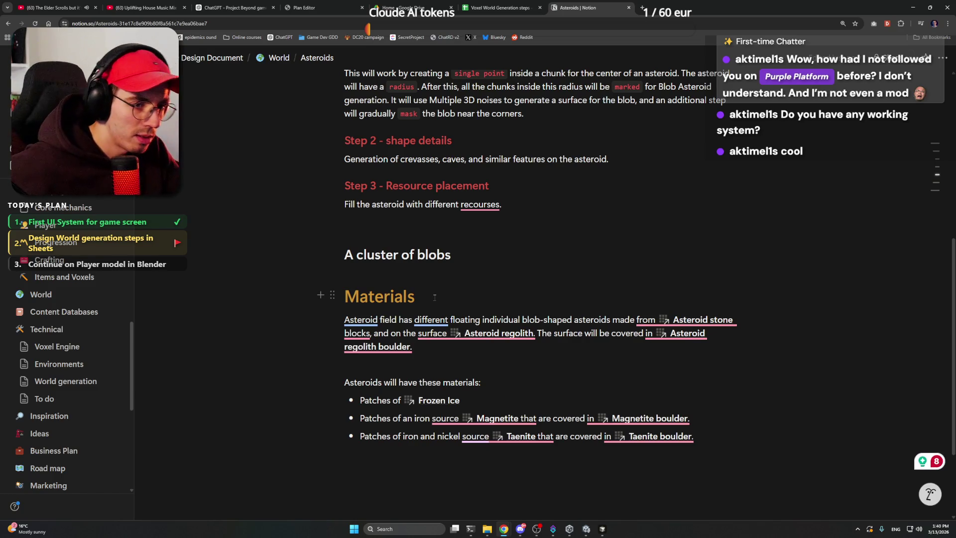
{"action": "scroll", "coordinate": [434, 297], "scroll_direction": "up", "scroll_amount": 2}
Accept the 'resources' correction and colour the A single blob heading blue.
{"action": "left_click", "coordinate": [482, 386]}
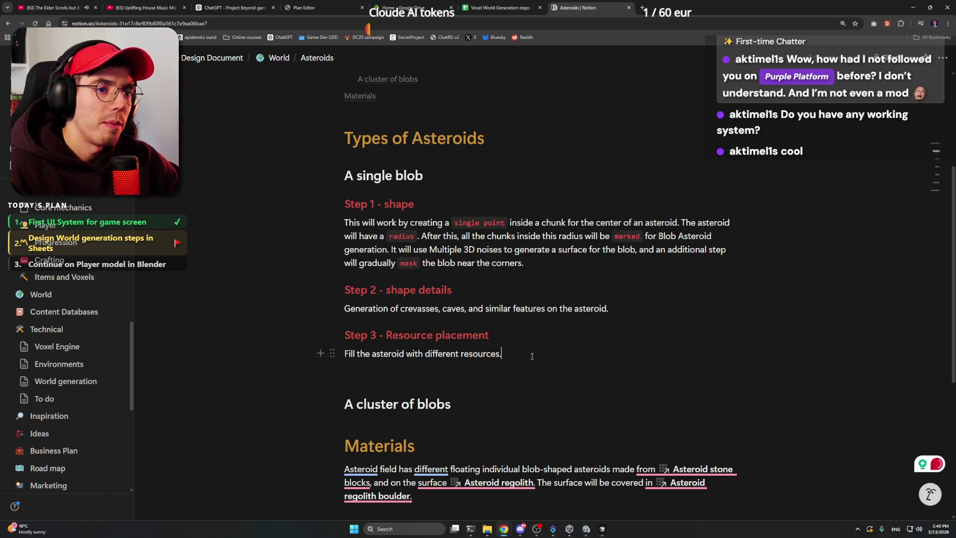
{"action": "triple_click", "coordinate": [438, 175]}
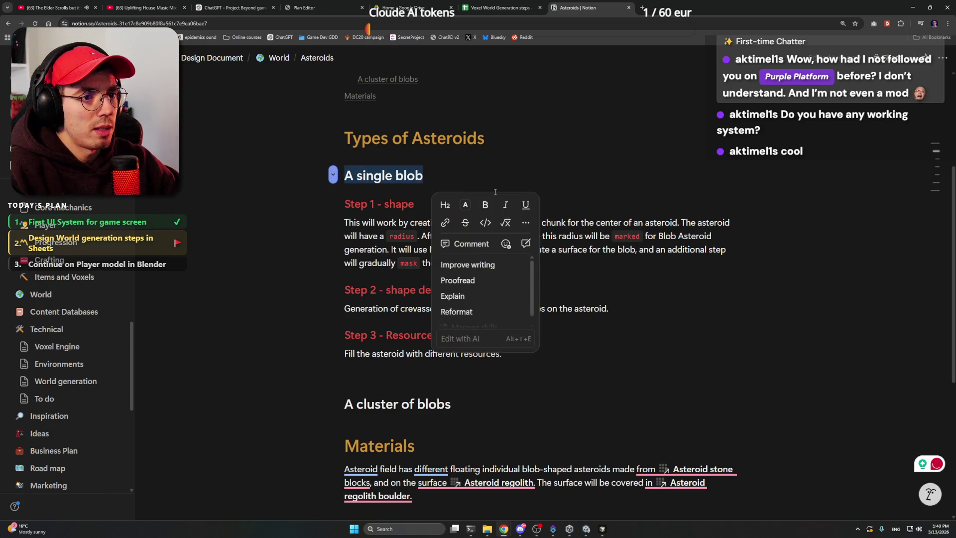
{"action": "left_click", "coordinate": [465, 205]}
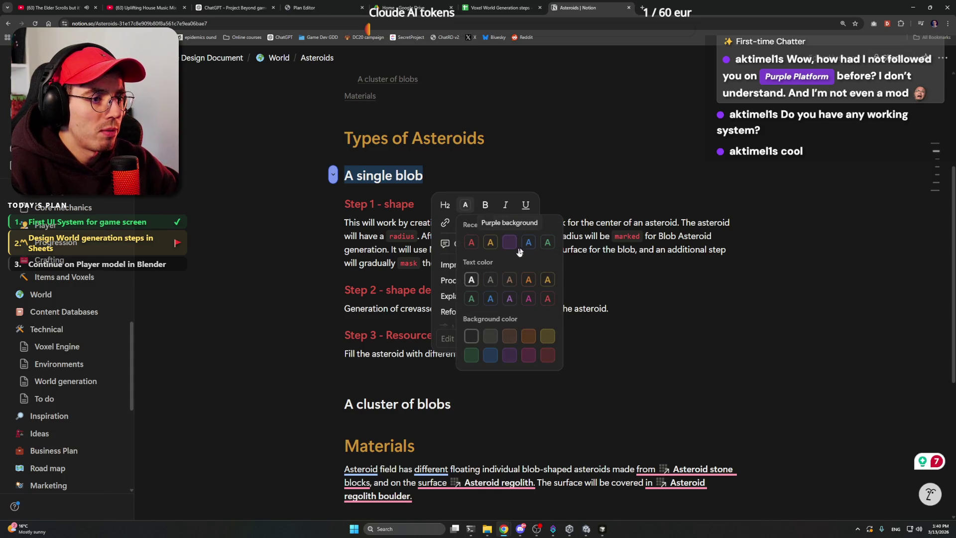
{"action": "left_click", "coordinate": [547, 242]}
{"action": "left_click", "coordinate": [465, 179]}
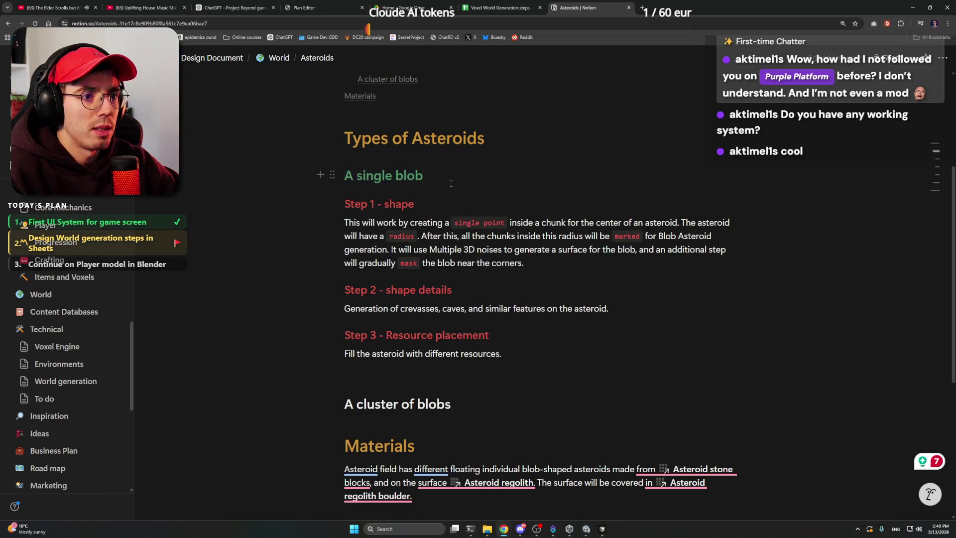
{"action": "scroll", "coordinate": [465, 179], "scroll_direction": "down", "scroll_amount": 1}
{"action": "scroll", "coordinate": [466, 180], "scroll_direction": "down", "scroll_amount": 1}
{"action": "scroll", "coordinate": [462, 307], "scroll_direction": "up", "scroll_amount": 2}
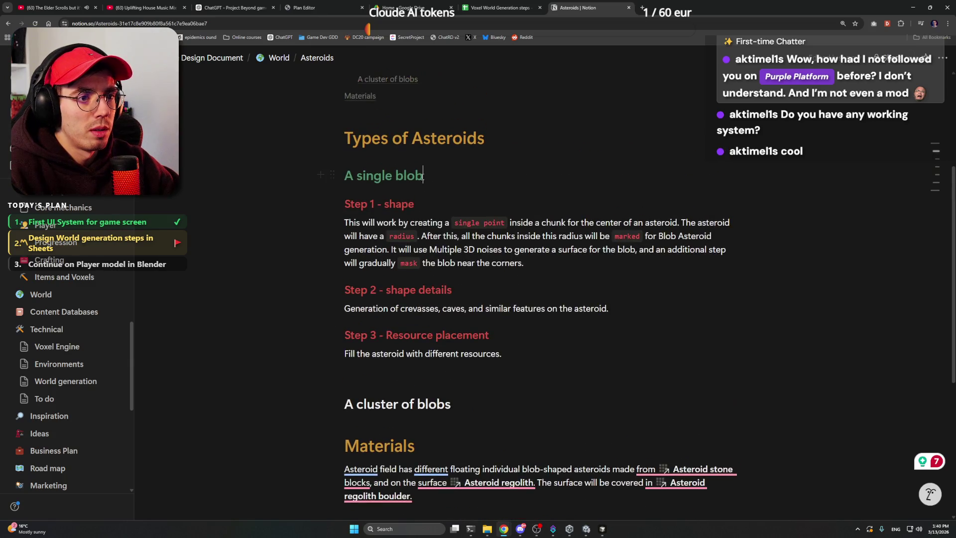
{"action": "left_click_drag", "start_coordinate": [424, 174], "coordinate": [342, 175]}
{"action": "left_click", "coordinate": [466, 204]}
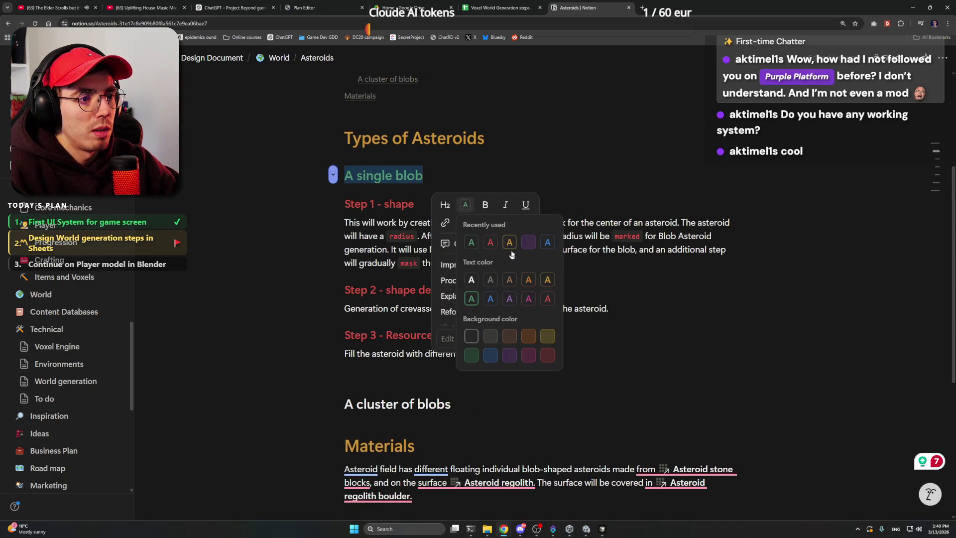
{"action": "left_click", "coordinate": [548, 244]}
{"action": "scroll", "coordinate": [464, 299], "scroll_direction": "down", "scroll_amount": 1}
Colour the A cluster of blobs heading blue.
{"action": "double_click", "coordinate": [433, 366]}
{"action": "left_click_drag", "start_coordinate": [381, 366], "coordinate": [343, 366]}
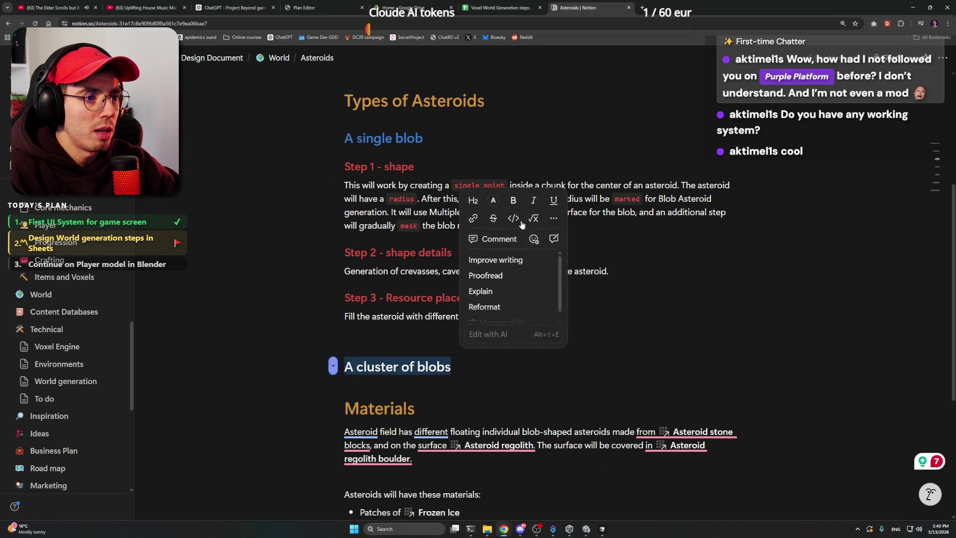
{"action": "left_click", "coordinate": [492, 202]}
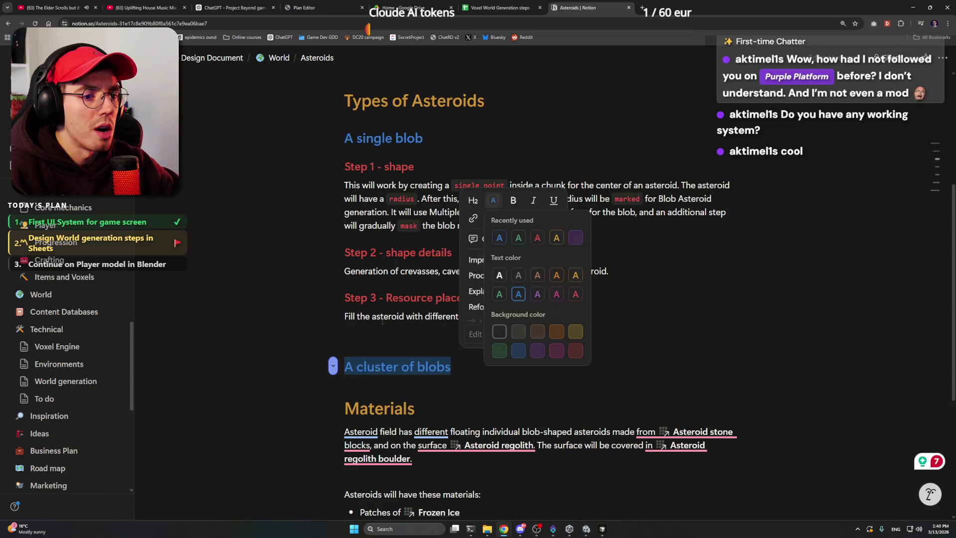
{"action": "left_click", "coordinate": [492, 371]}
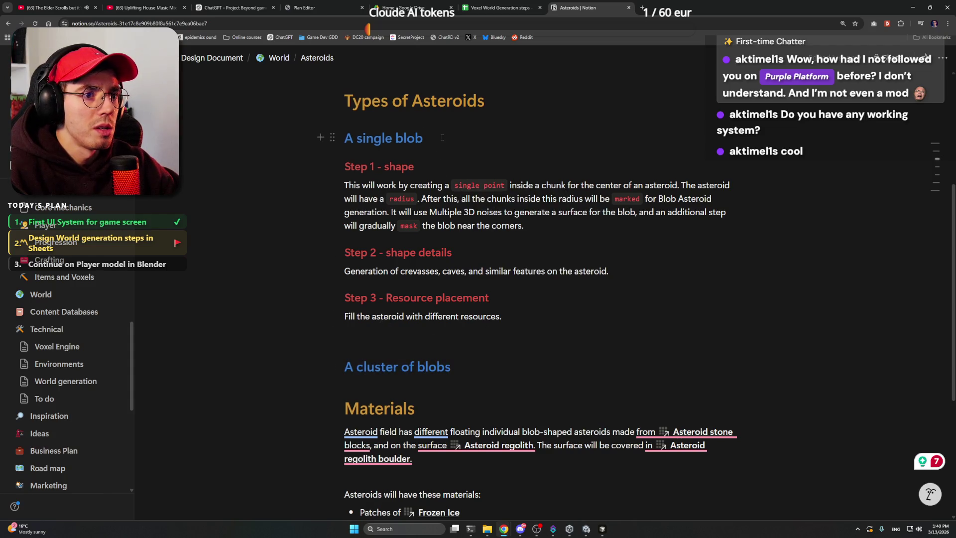
{"action": "triple_click", "coordinate": [441, 137]}
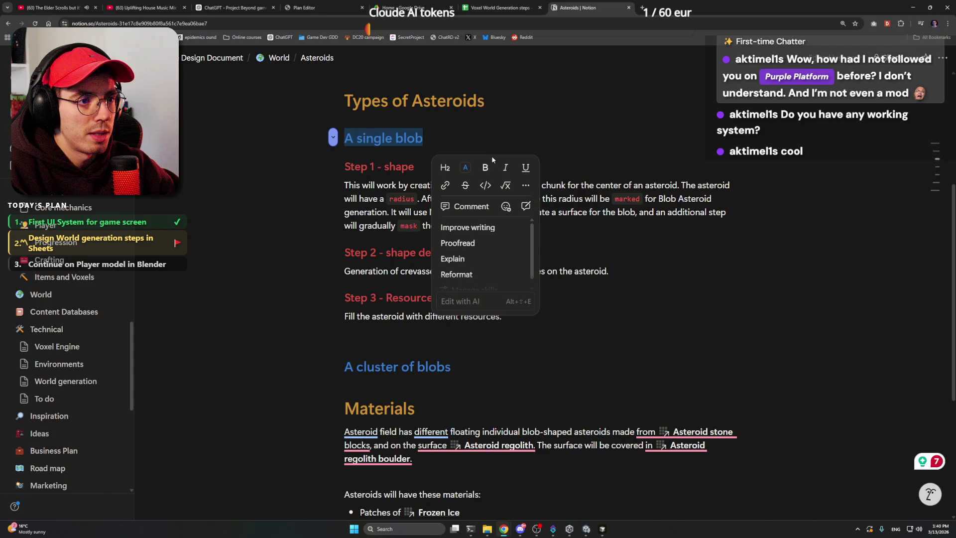
Reset the A single blob heading to default text colour via the block handle's Color menu.
{"action": "left_click", "coordinate": [464, 167]}
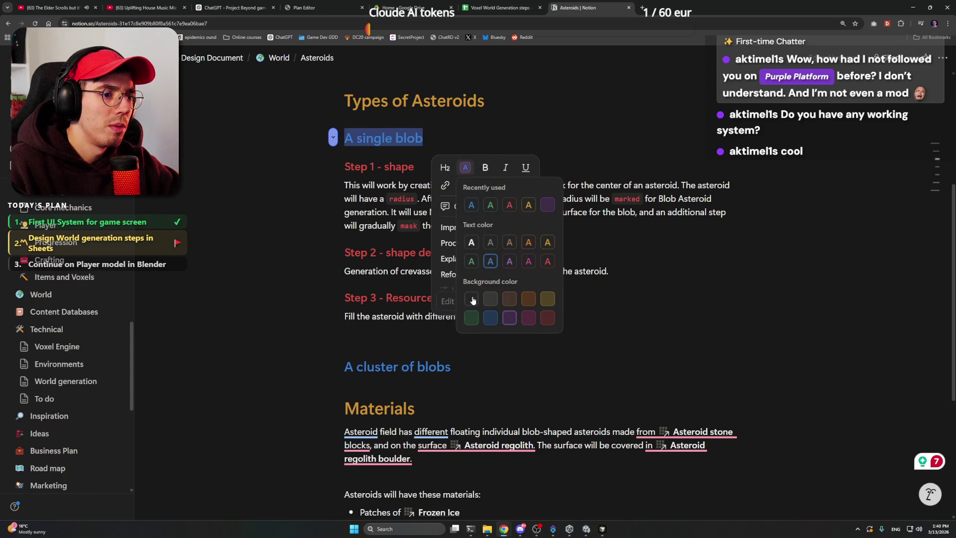
{"action": "key", "text": "Escape"}
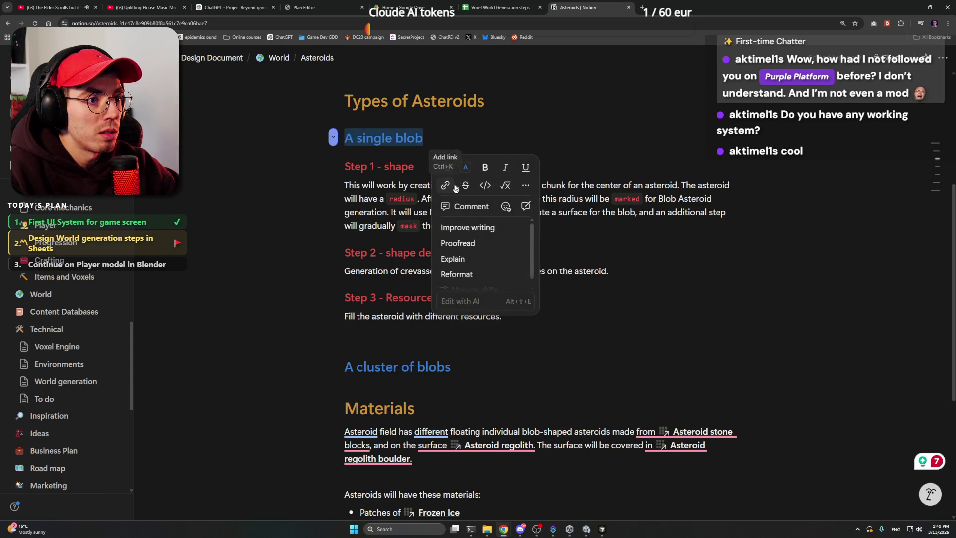
{"action": "scroll", "coordinate": [486, 250], "scroll_direction": "down", "scroll_amount": 1}
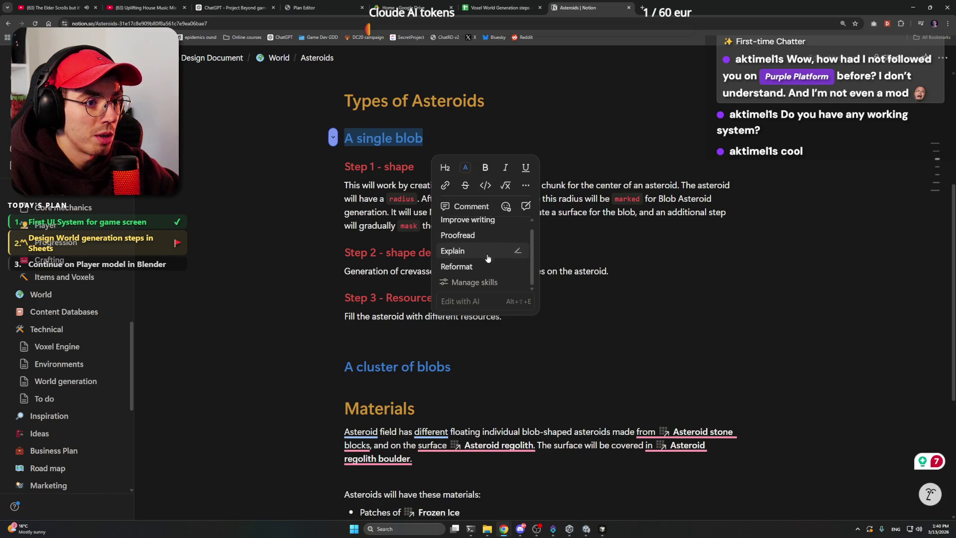
{"action": "scroll", "coordinate": [489, 278], "scroll_direction": "up", "scroll_amount": 1}
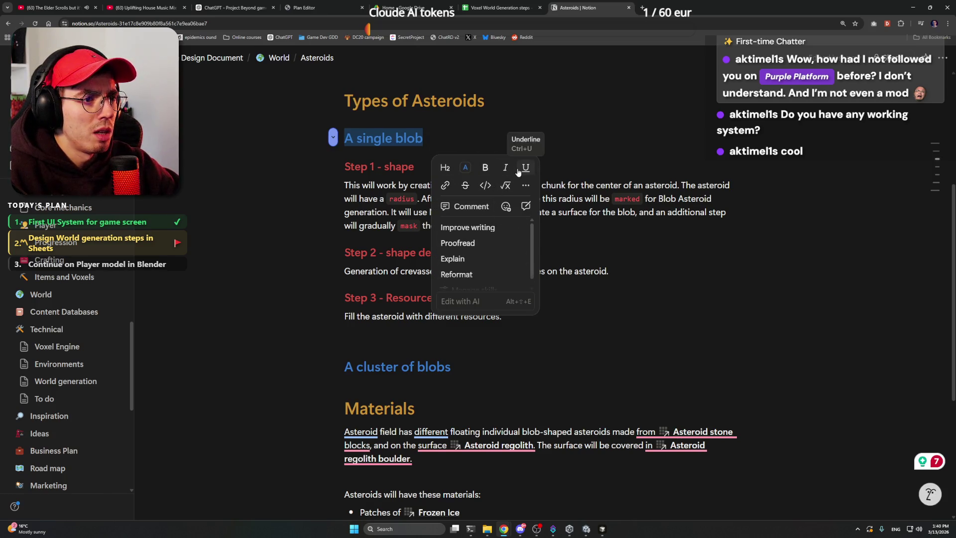
{"action": "left_click", "coordinate": [527, 187]}
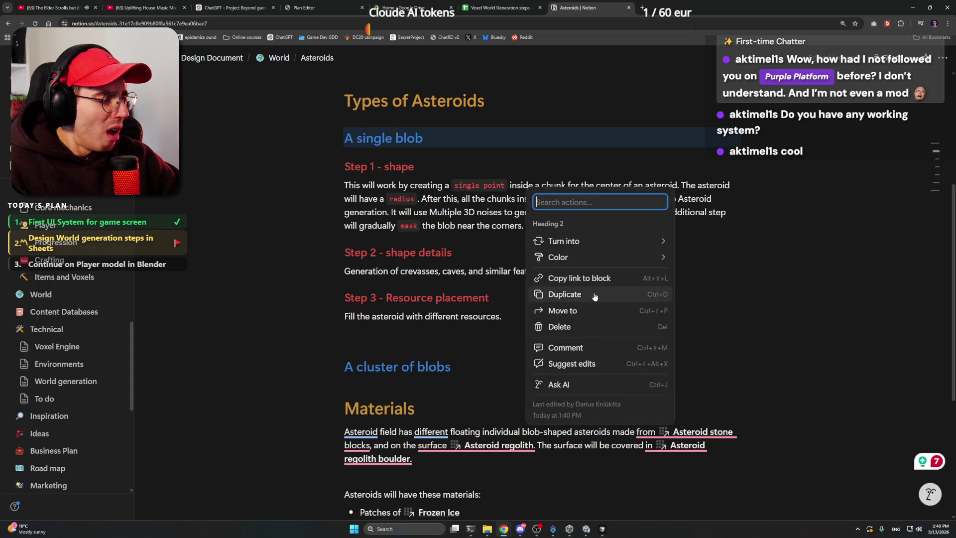
{"action": "mouse_move", "coordinate": [558, 258]}
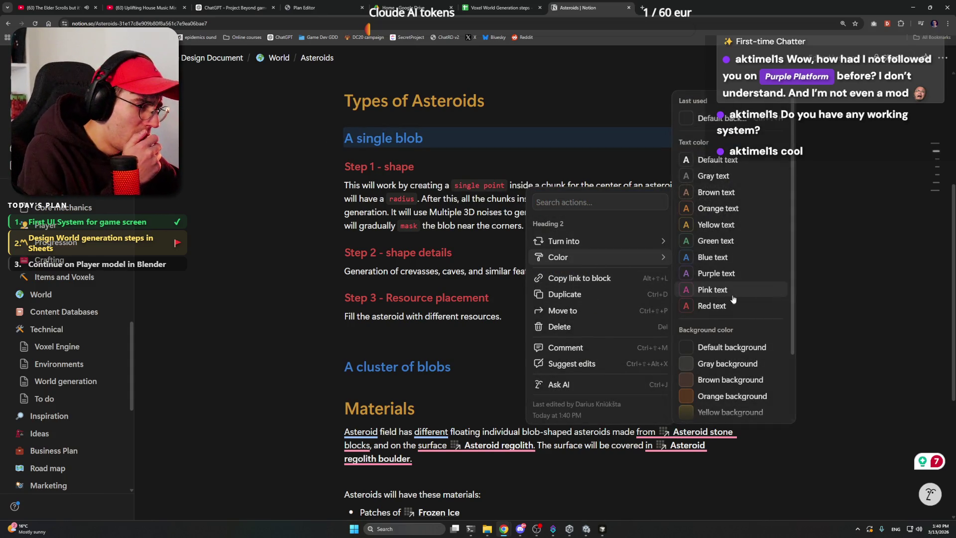
{"action": "scroll", "coordinate": [733, 300], "scroll_direction": "down", "scroll_amount": 2}
{"action": "scroll", "coordinate": [726, 292], "scroll_direction": "up", "scroll_amount": 2}
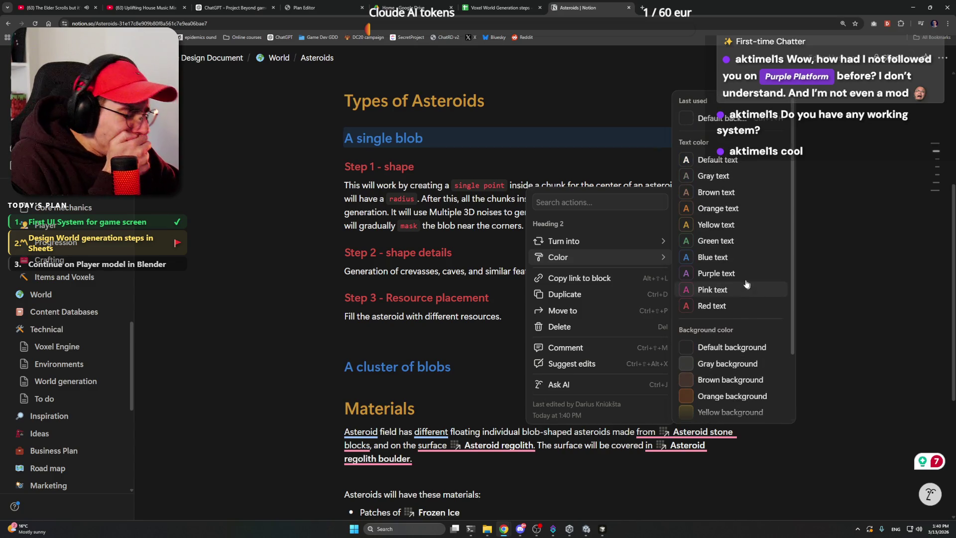
{"action": "left_click", "coordinate": [456, 138]}
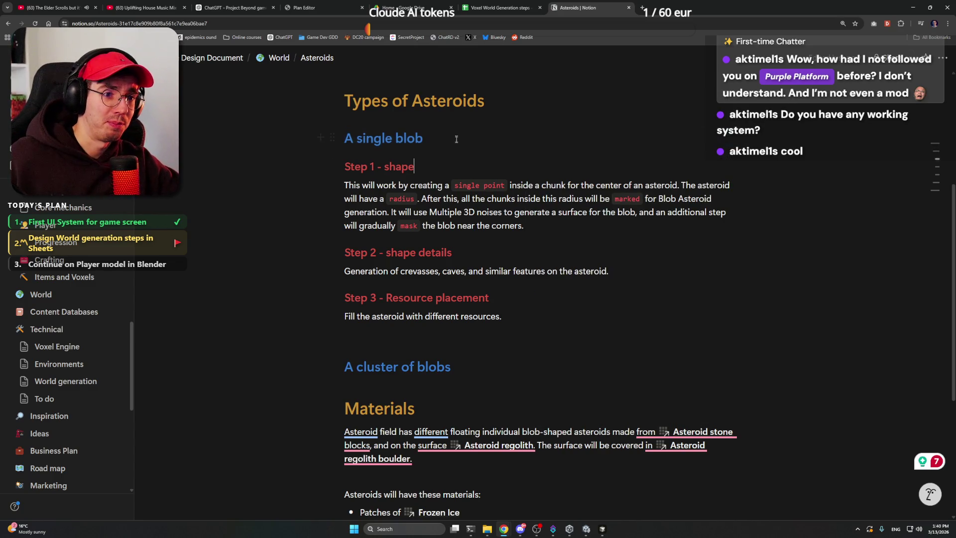
{"action": "mouse_move", "coordinate": [379, 167]}
{"action": "left_click", "coordinate": [333, 137]}
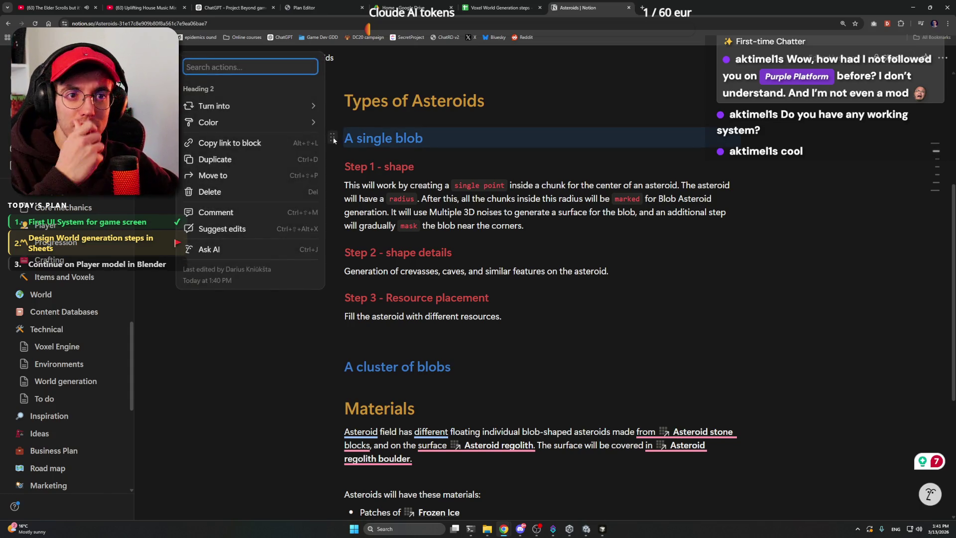
{"action": "scroll", "coordinate": [369, 276], "scroll_direction": "down", "scroll_amount": 2}
{"action": "mouse_move", "coordinate": [208, 122]}
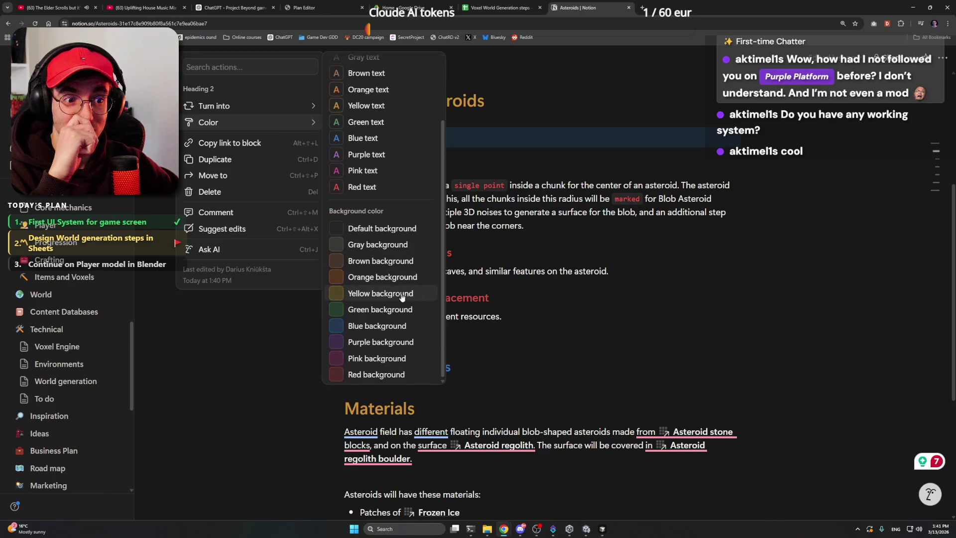
{"action": "key", "text": "Escape"}
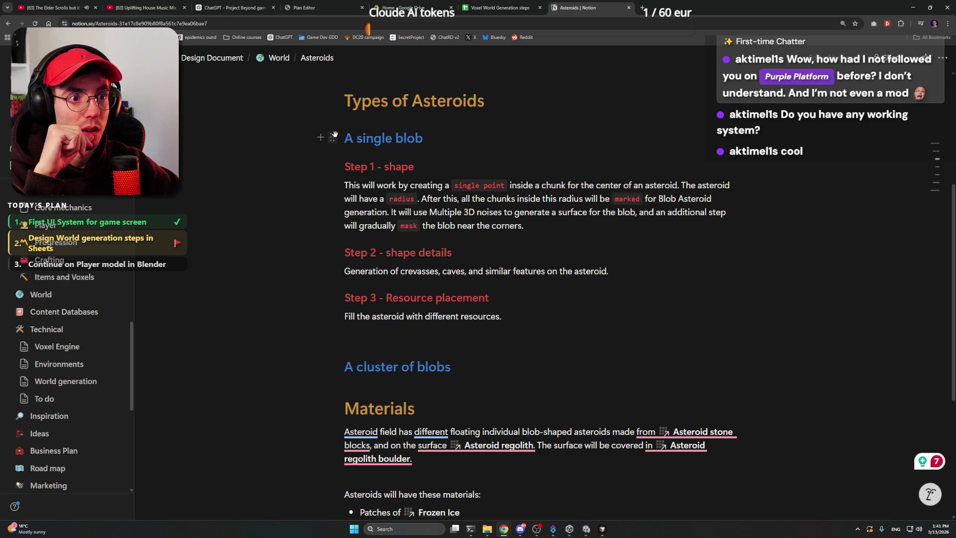
{"action": "left_click", "coordinate": [334, 136]}
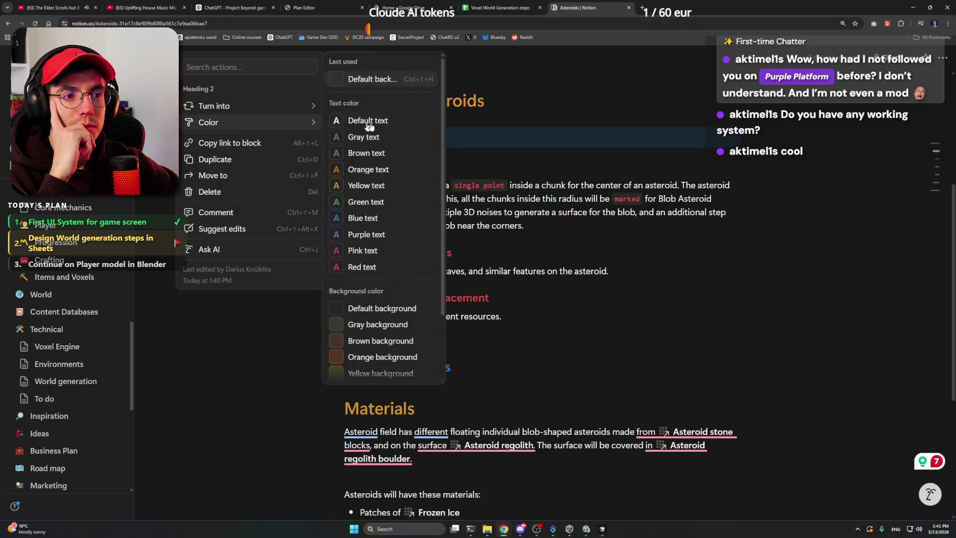
{"action": "left_click", "coordinate": [374, 125]}
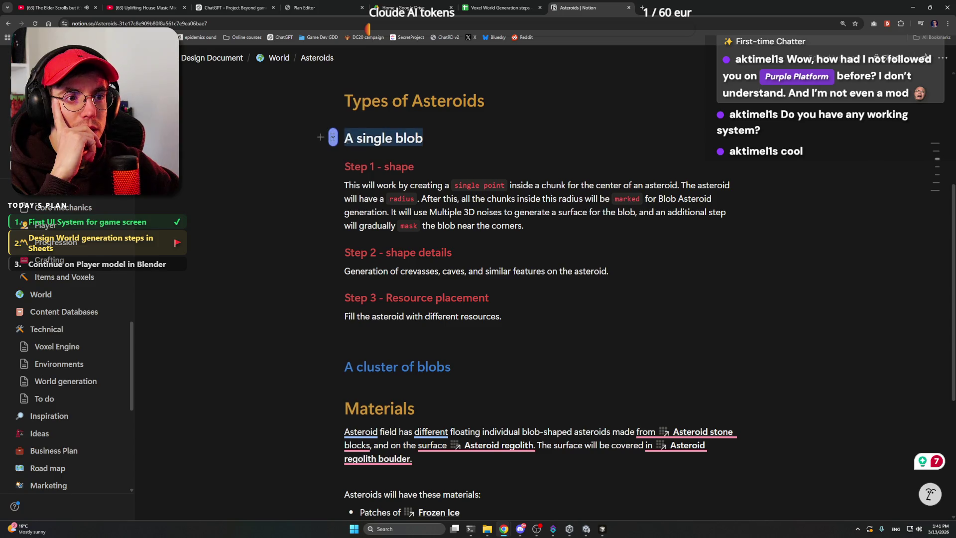
{"action": "left_click", "coordinate": [374, 138]}
{"action": "left_click", "coordinate": [331, 137]}
{"action": "mouse_move", "coordinate": [224, 122]}
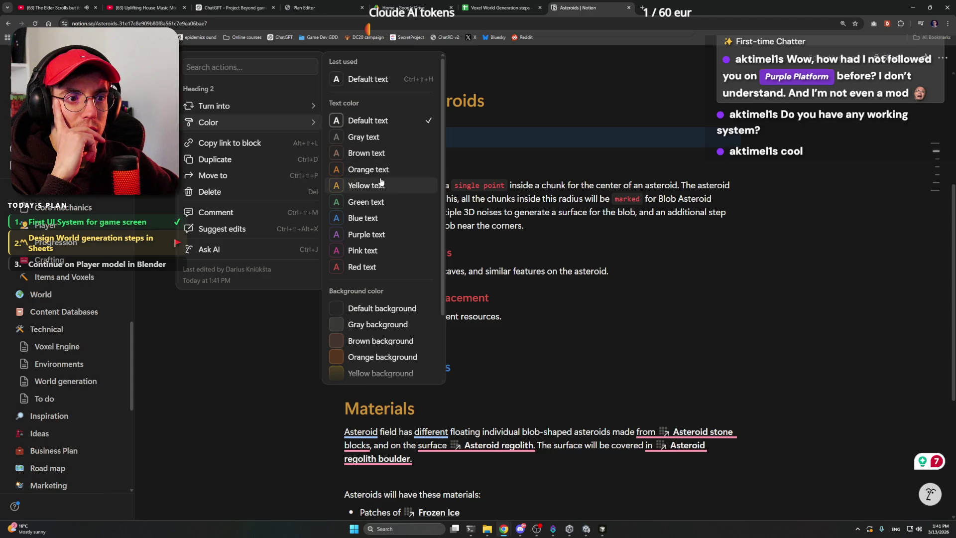
{"action": "left_click", "coordinate": [377, 186]}
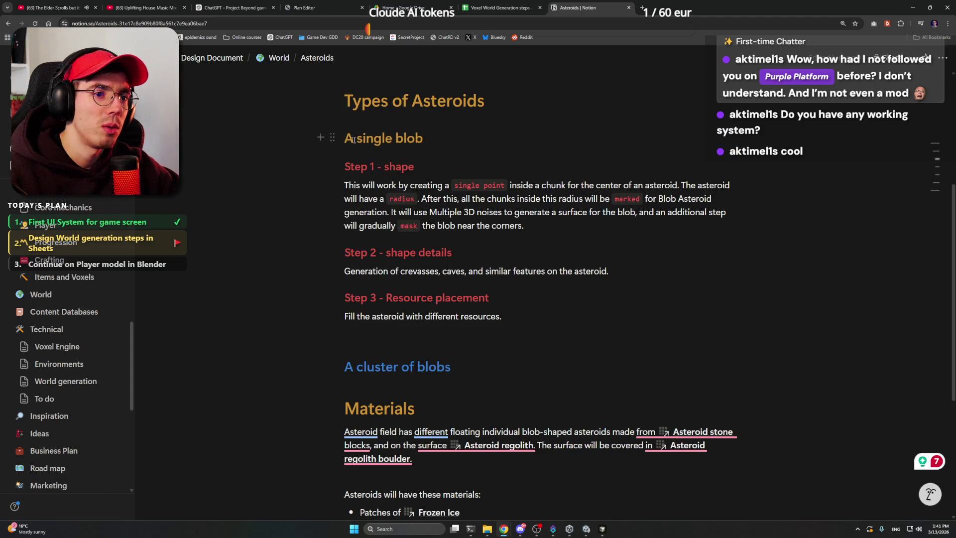
{"action": "left_click", "coordinate": [331, 138]}
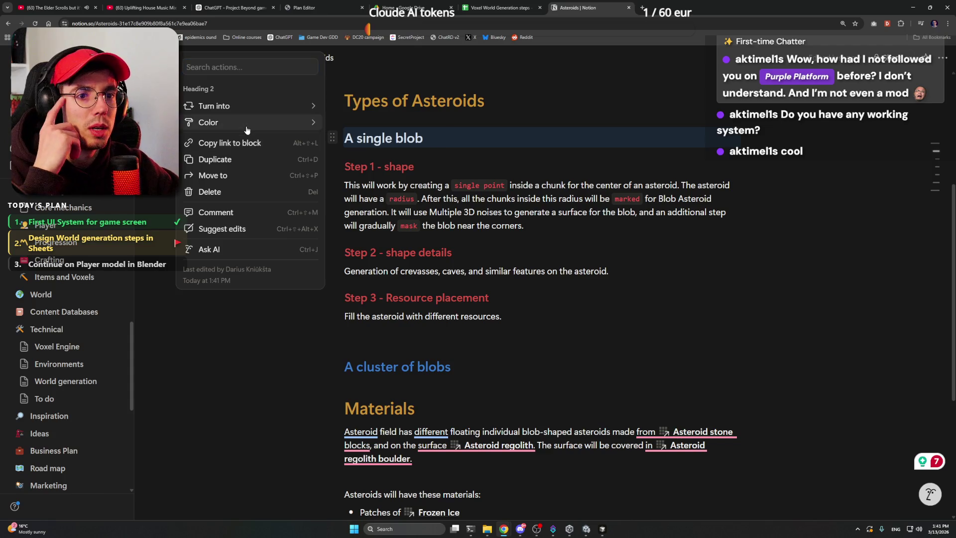
Give the A single blob heading a yellow background.
{"action": "left_click", "coordinate": [388, 367]}
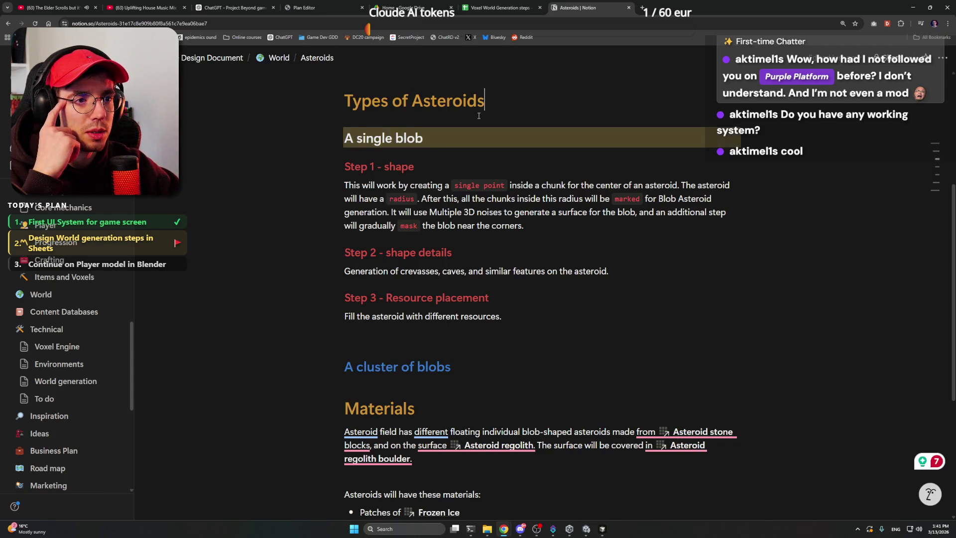
{"action": "scroll", "coordinate": [493, 124], "scroll_direction": "up", "scroll_amount": 2}
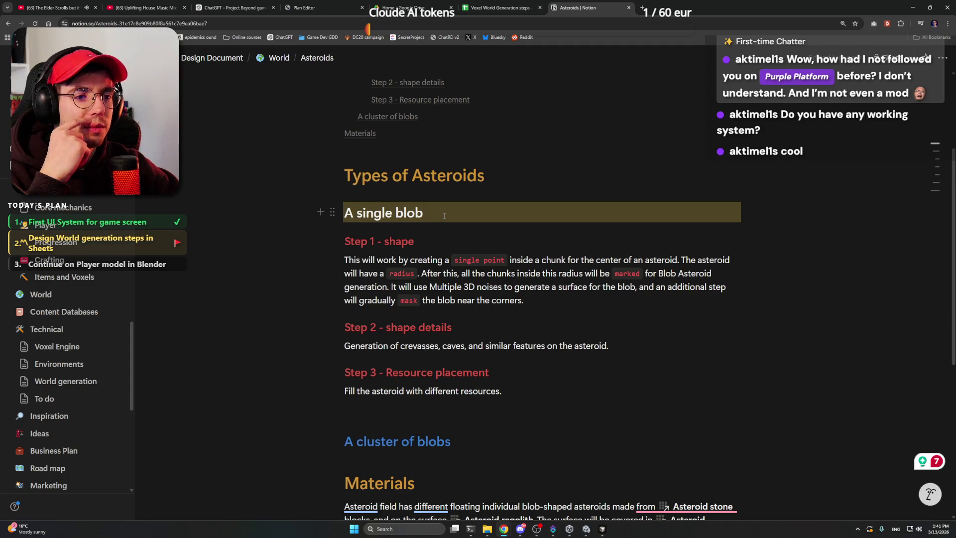
{"action": "scroll", "coordinate": [445, 215], "scroll_direction": "up", "scroll_amount": 2}
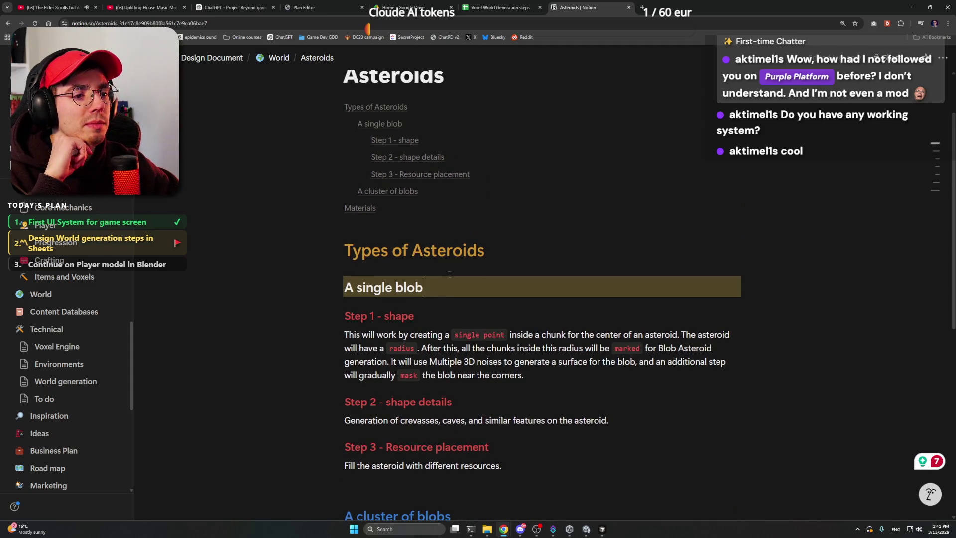
{"action": "scroll", "coordinate": [449, 274], "scroll_direction": "down", "scroll_amount": 3}
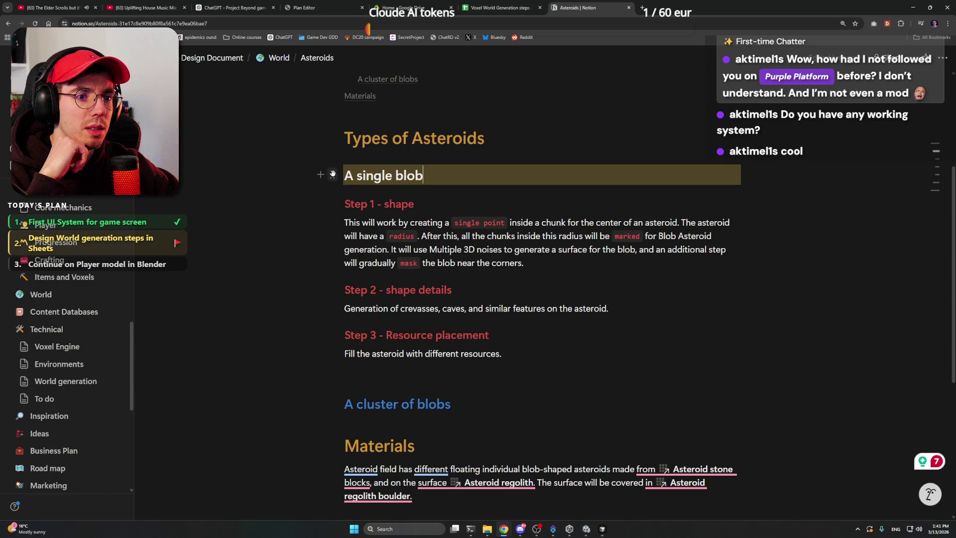
{"action": "left_click", "coordinate": [333, 174]}
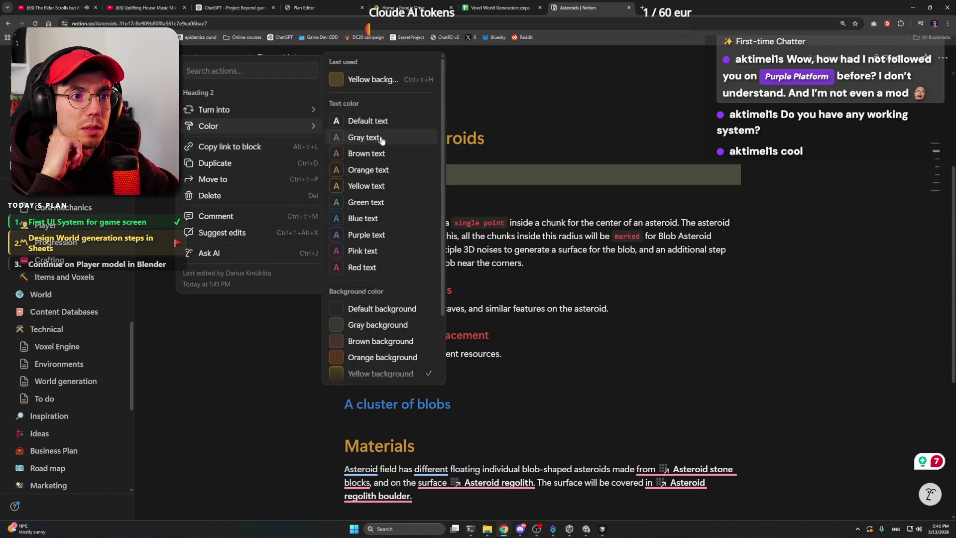
{"action": "scroll", "coordinate": [381, 224], "scroll_direction": "down", "scroll_amount": 1}
{"action": "scroll", "coordinate": [381, 224], "scroll_direction": "up", "scroll_amount": 2}
{"action": "left_click", "coordinate": [504, 174]}
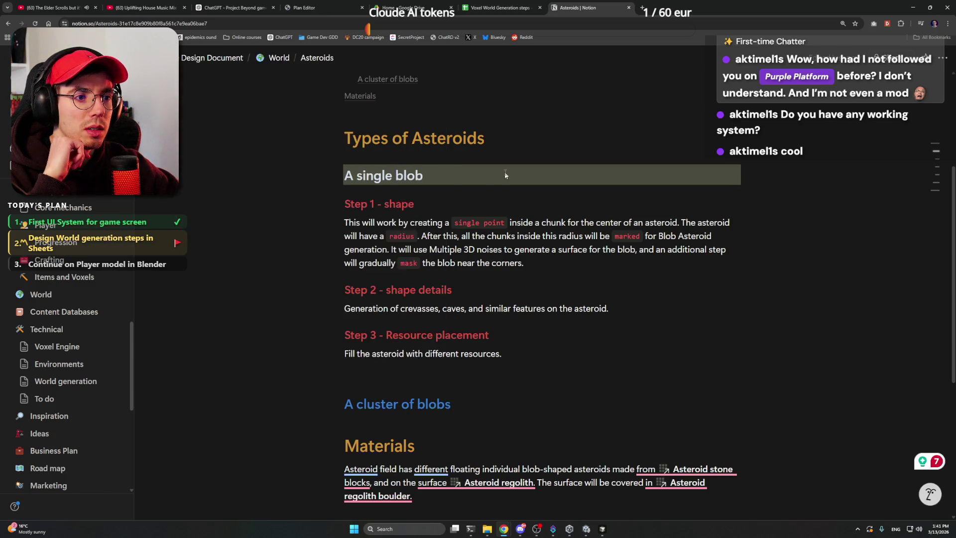
Give the A cluster of blobs heading a yellow background.
{"action": "left_click", "coordinate": [334, 402]}
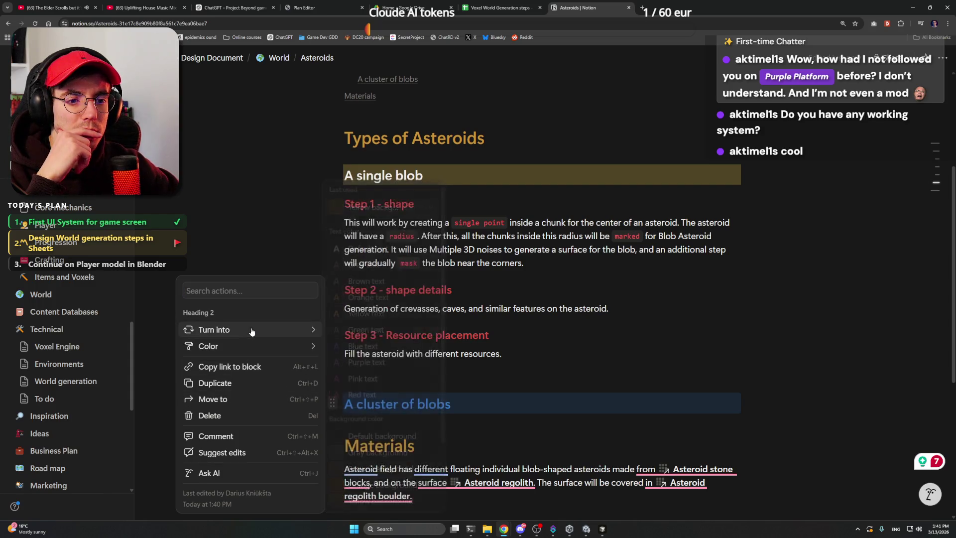
{"action": "scroll", "coordinate": [378, 347], "scroll_direction": "down", "scroll_amount": 1}
{"action": "mouse_move", "coordinate": [214, 330]}
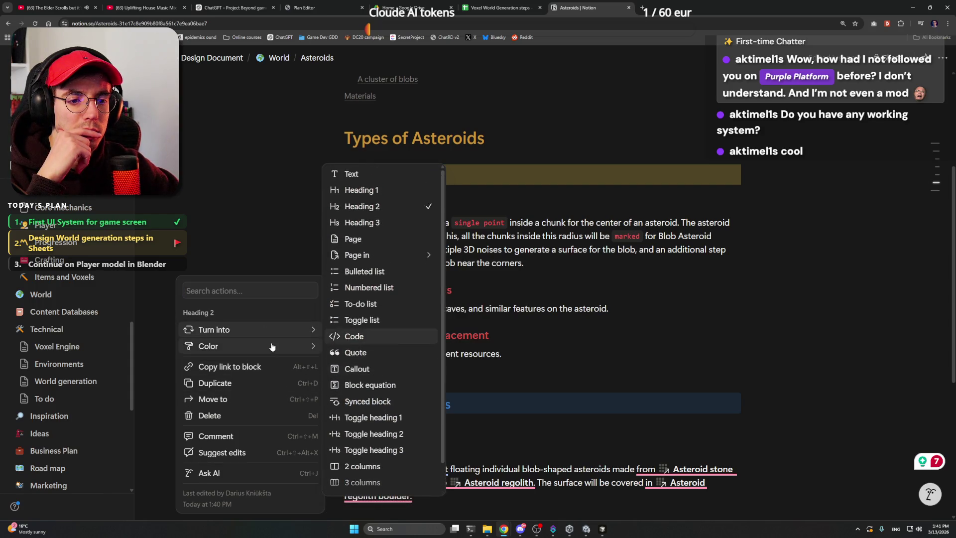
{"action": "left_click", "coordinate": [369, 209]}
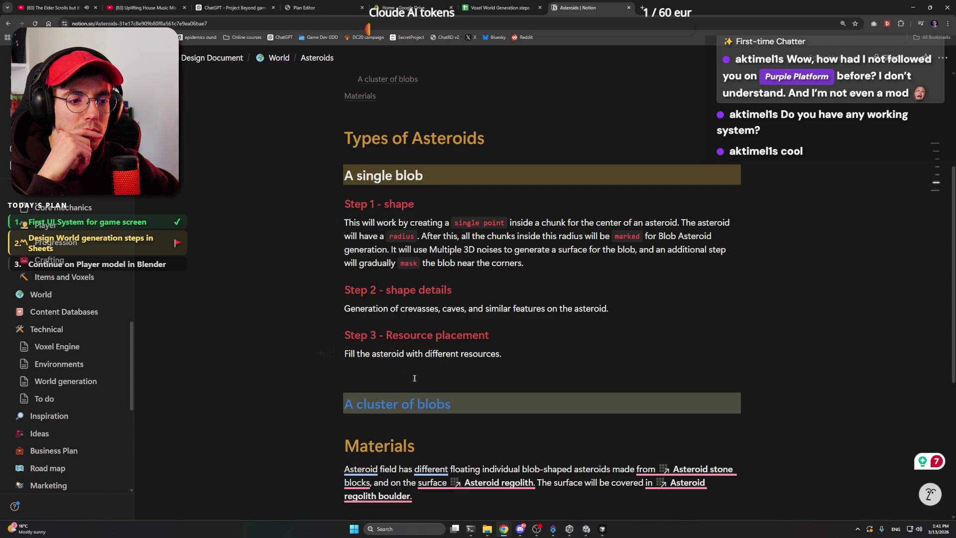
{"action": "left_click", "coordinate": [334, 401]}
{"action": "mouse_move", "coordinate": [208, 346]}
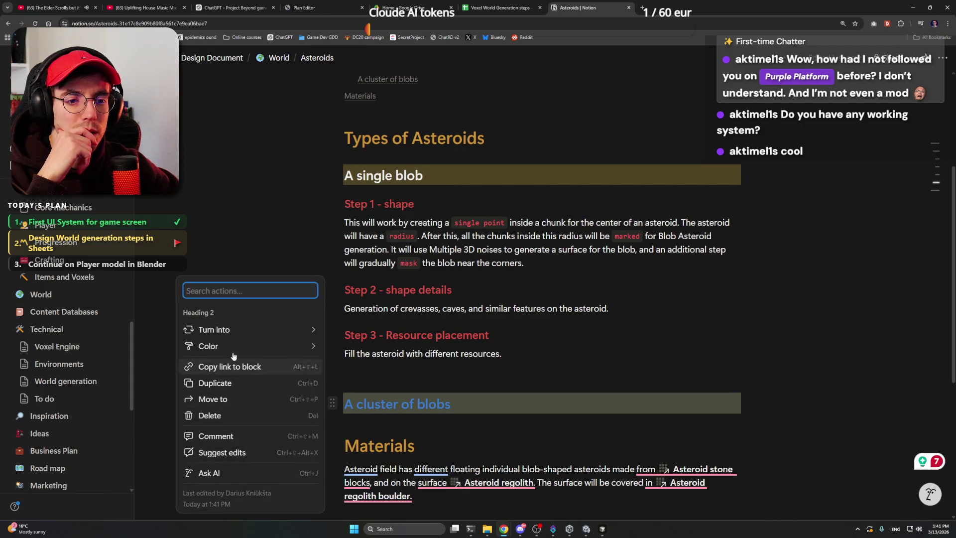
{"action": "key", "text": "Escape"}
{"action": "left_click", "coordinate": [508, 371]}
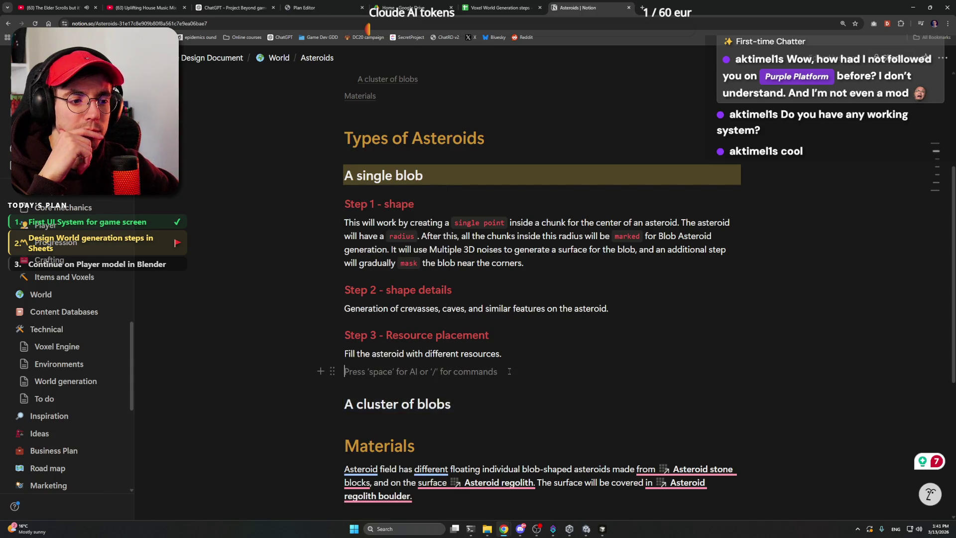
{"action": "left_click", "coordinate": [332, 404]}
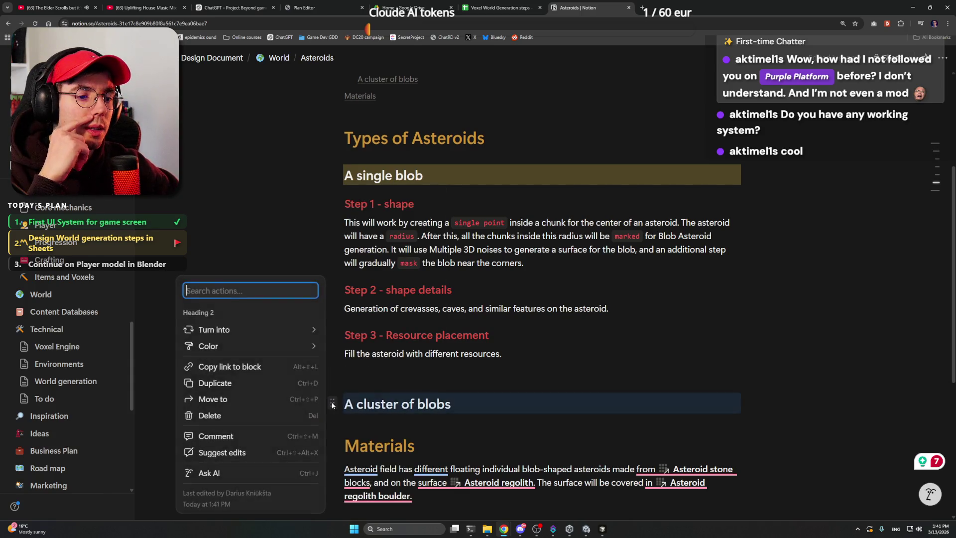
{"action": "scroll", "coordinate": [388, 433], "scroll_direction": "down", "scroll_amount": 1}
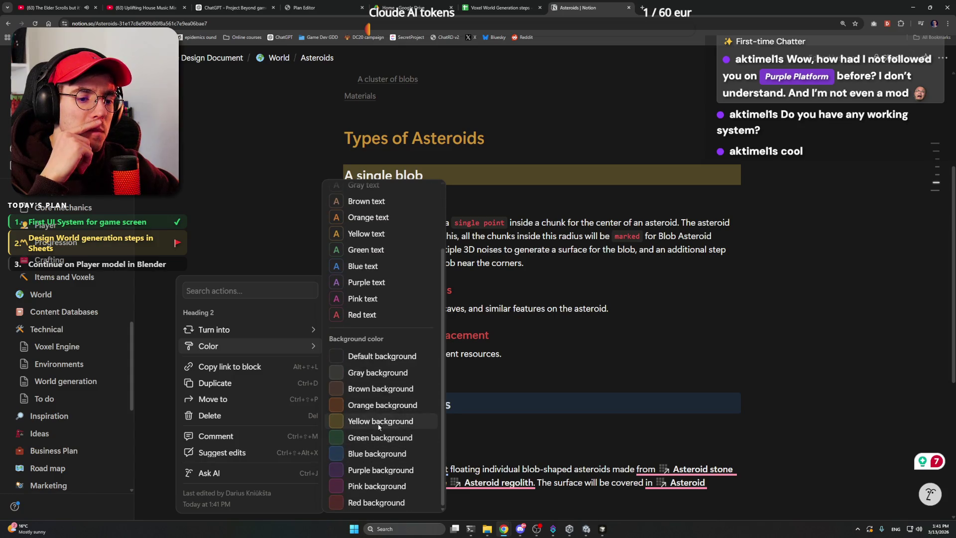
{"action": "left_click", "coordinate": [390, 421]}
{"action": "left_click", "coordinate": [465, 382]}
Add an empty line below the Step 3 resources sentence.
{"action": "left_click", "coordinate": [526, 353]}
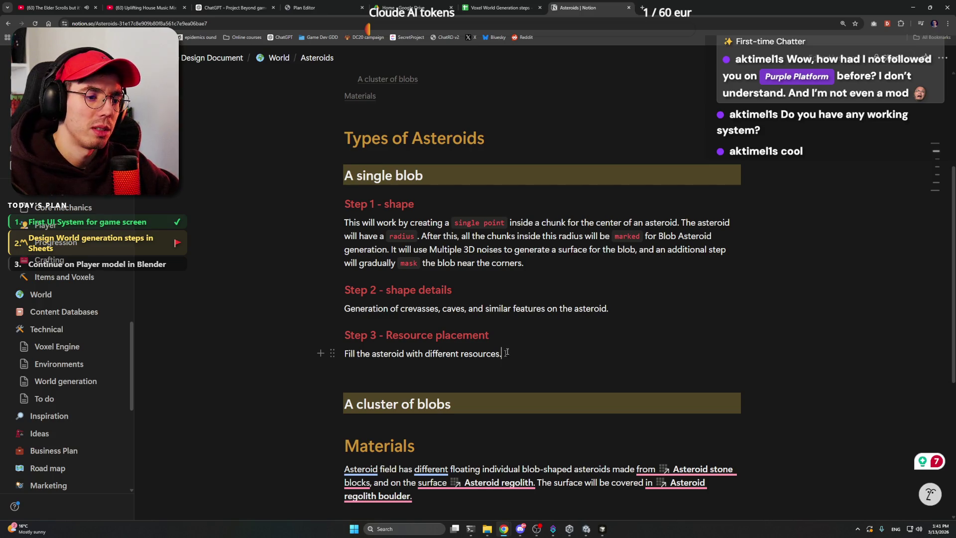
{"action": "left_click", "coordinate": [491, 284]}
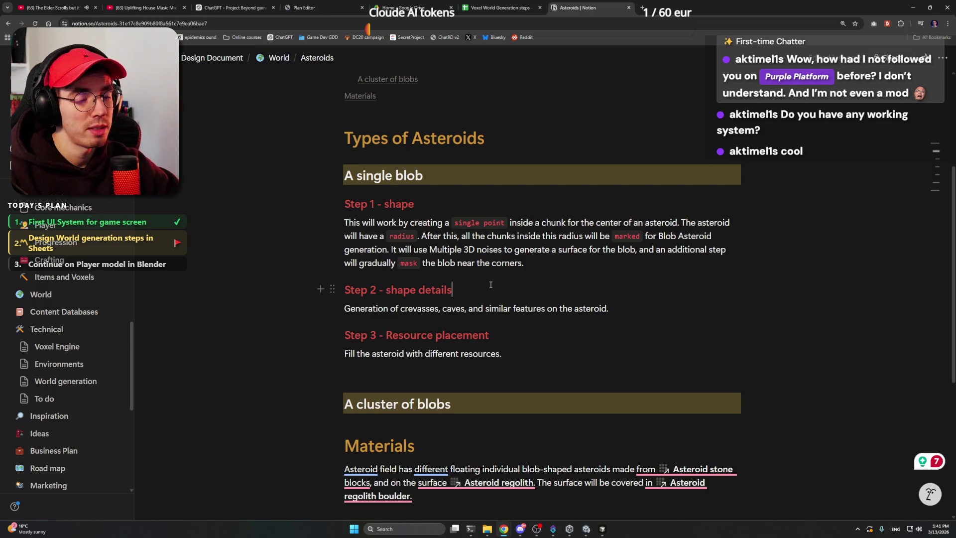
{"action": "scroll", "coordinate": [501, 292], "scroll_direction": "down", "scroll_amount": 1}
{"action": "left_click", "coordinate": [514, 267]}
{"action": "left_click", "coordinate": [502, 280]}
{"action": "key", "text": "Return"}
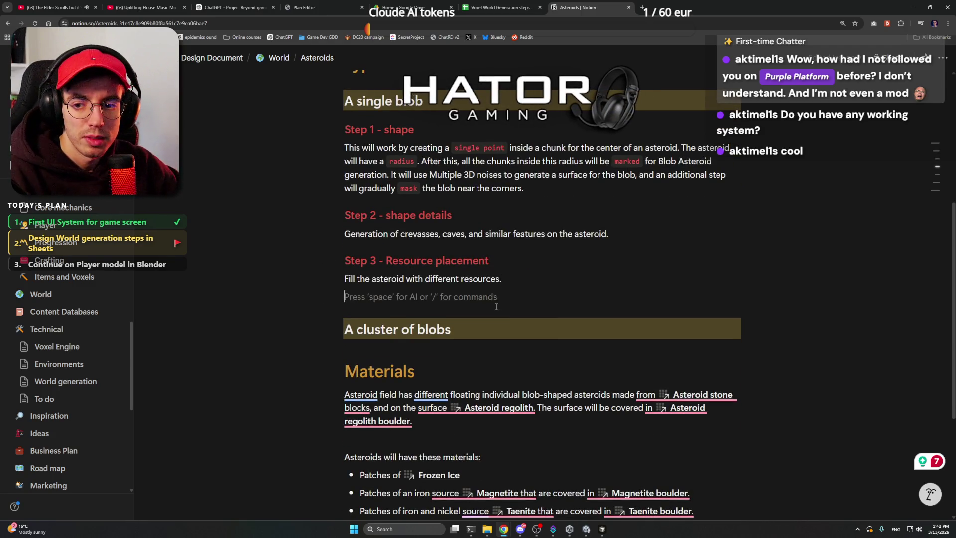
Delete the ASCII-art spam message in Discord and minimize it back to Notion.
{"action": "left_click", "coordinate": [520, 529]}
{"action": "mouse_move", "coordinate": [321, 413]}
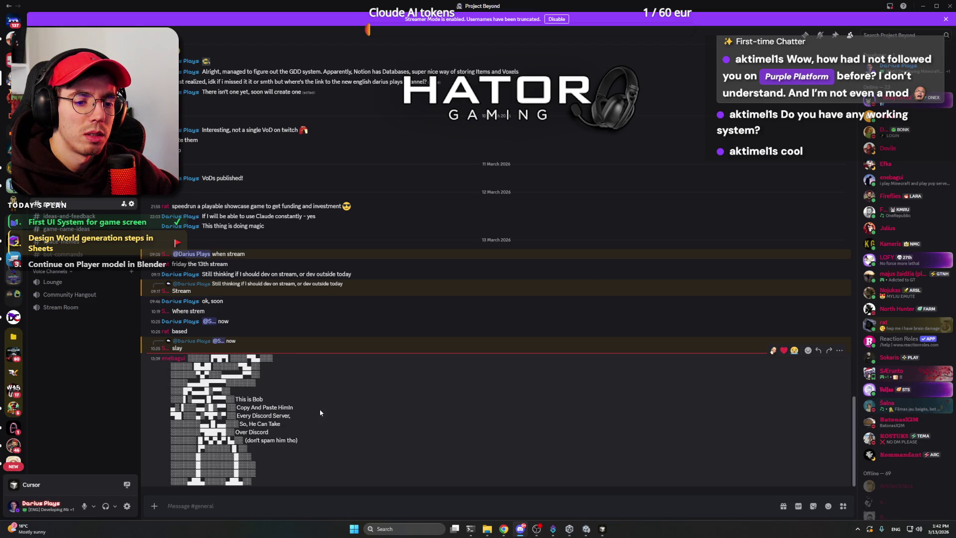
{"action": "right_click", "coordinate": [338, 392]}
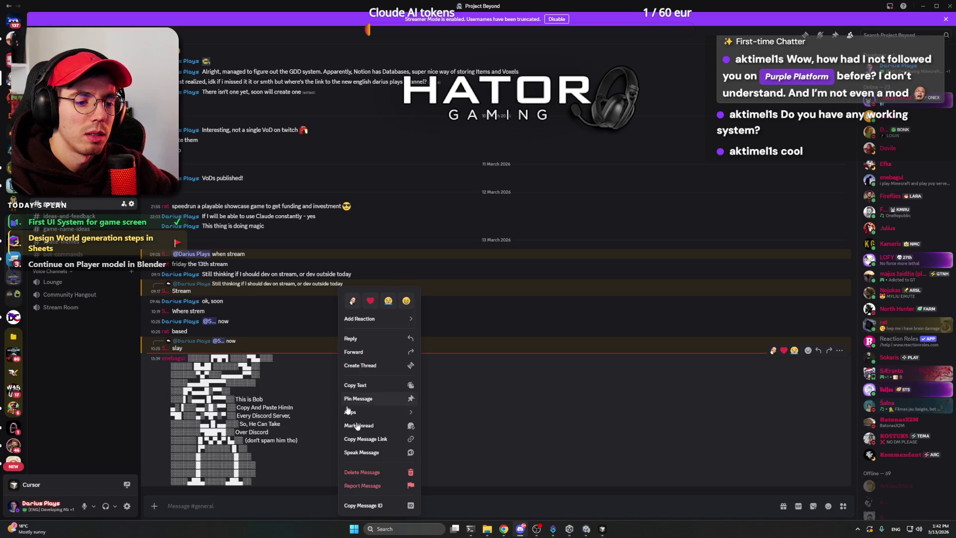
{"action": "left_click", "coordinate": [362, 473]}
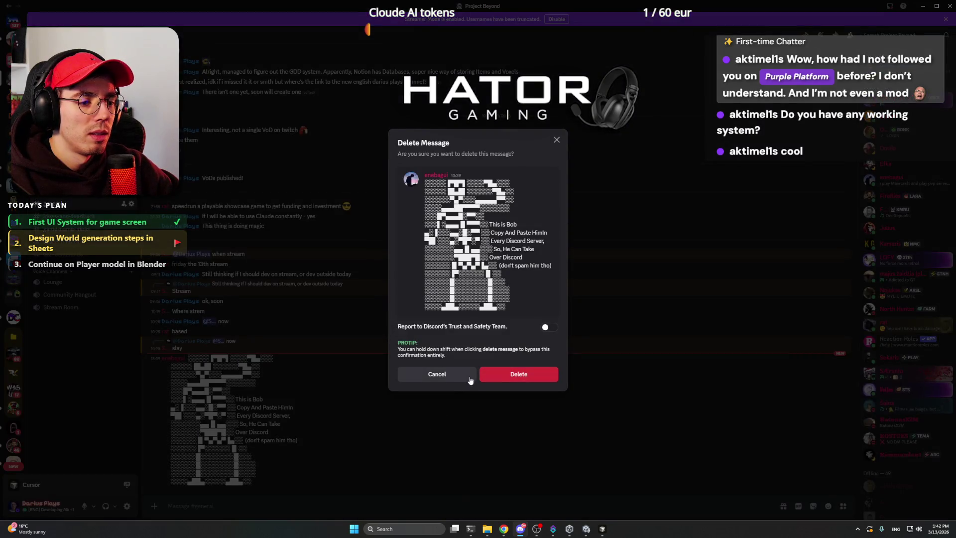
{"action": "left_click", "coordinate": [469, 380]}
{"action": "right_click", "coordinate": [463, 374]}
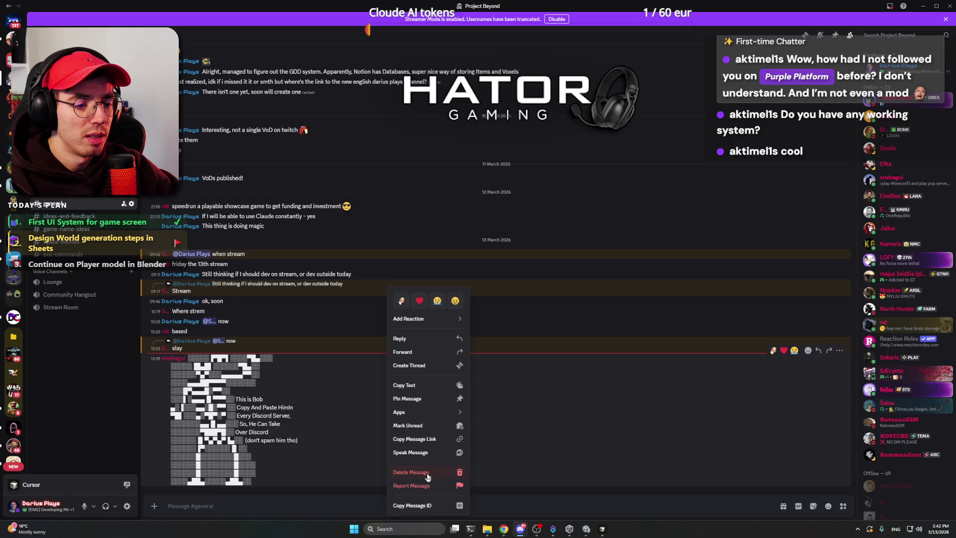
{"action": "left_click", "coordinate": [411, 472]}
{"action": "left_click", "coordinate": [526, 375]}
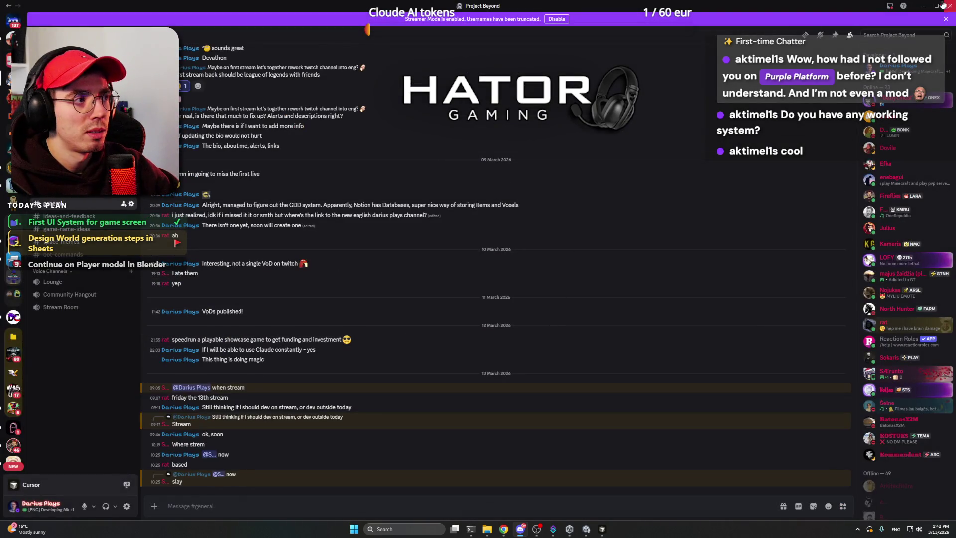
{"action": "left_click", "coordinate": [924, 7]}
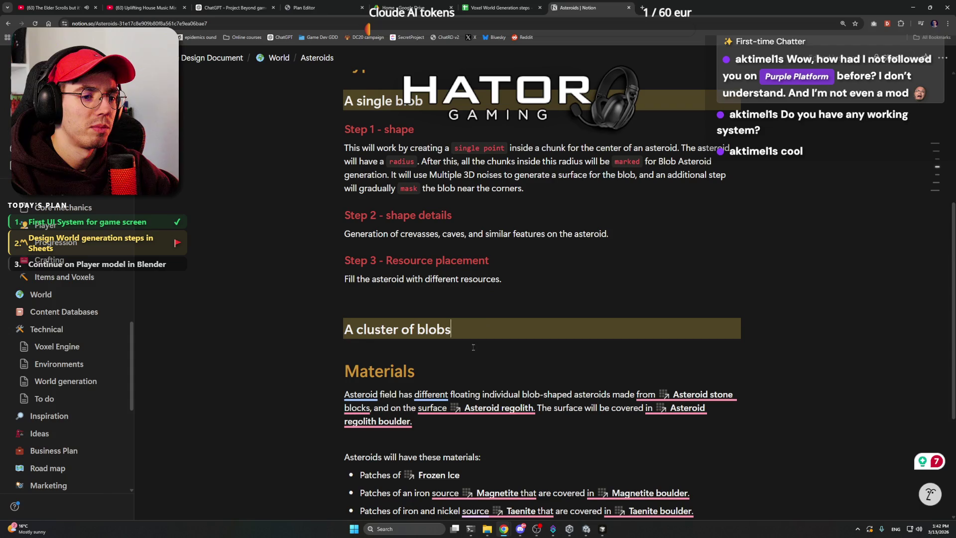
Paste the three single-blob step headings under A cluster of blobs.
{"action": "key", "text": "Delete"}
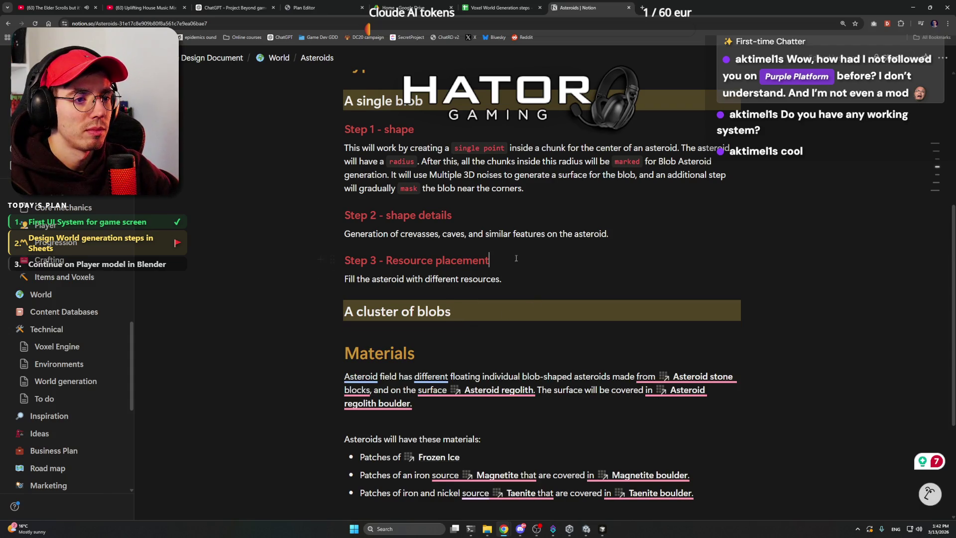
{"action": "left_click_drag", "start_coordinate": [350, 126], "coordinate": [533, 274]}
{"action": "key", "text": "ctrl+c"}
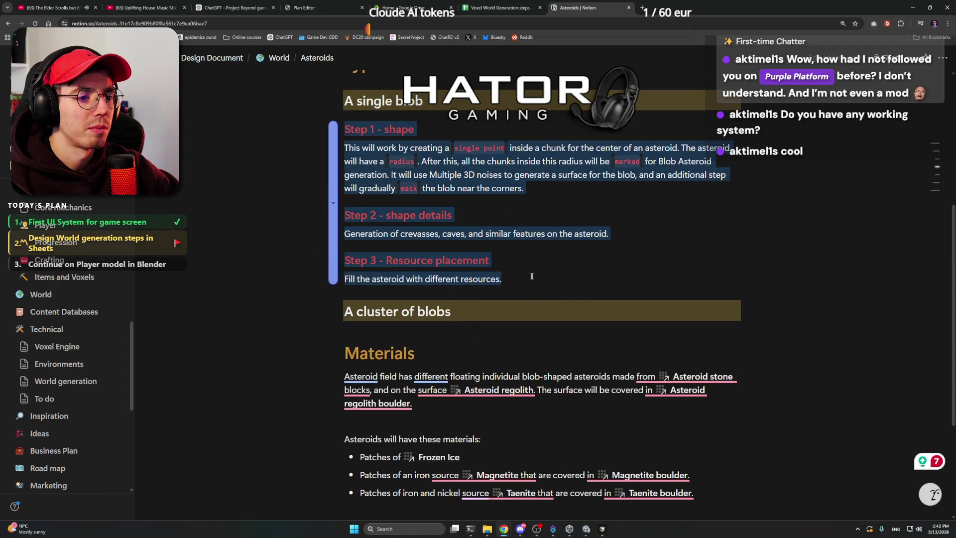
{"action": "left_click", "coordinate": [550, 312]}
{"action": "key", "text": "Return"}
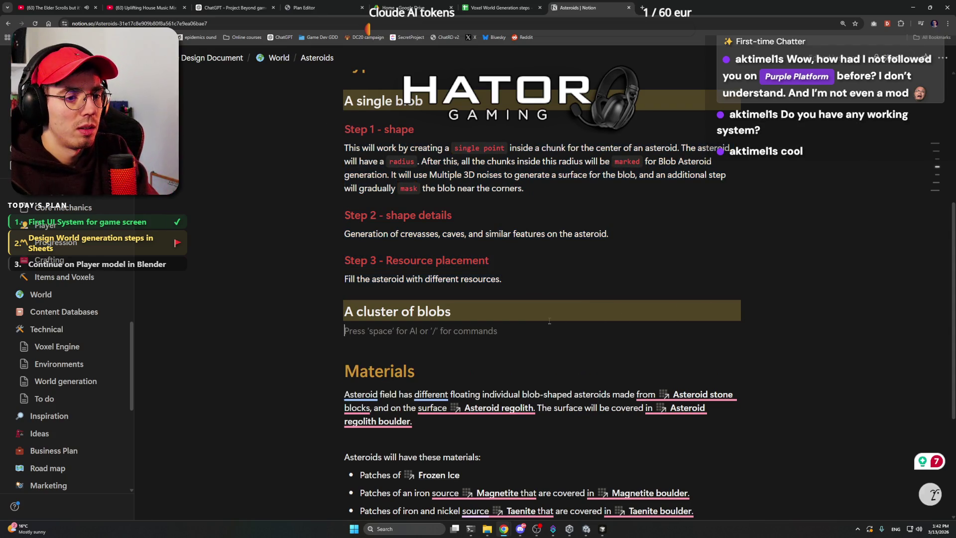
{"action": "key", "text": "ctrl+v"}
{"action": "scroll", "coordinate": [489, 300], "scroll_direction": "down", "scroll_amount": 2}
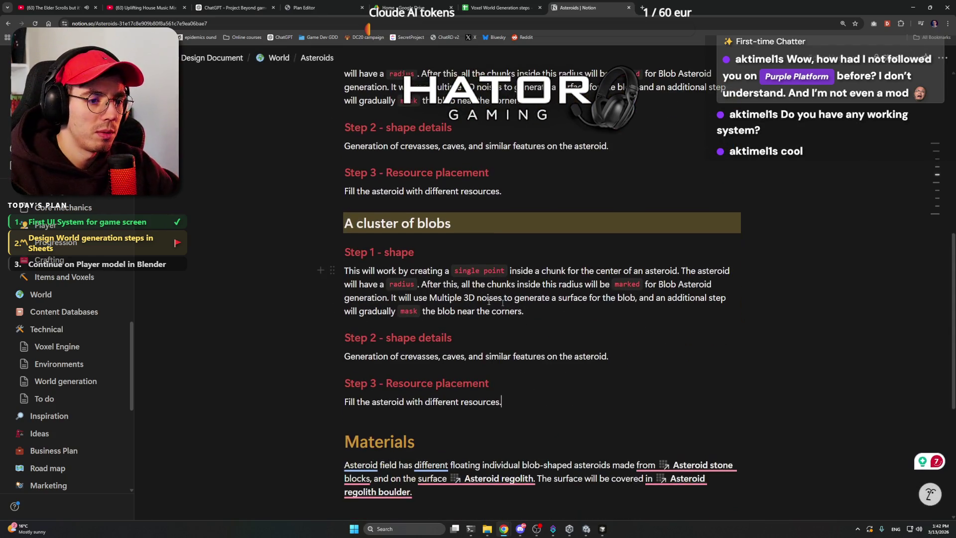
Delete the copied Step 1–3 descriptions, leaving empty headings.
{"action": "triple_click", "coordinate": [514, 297]}
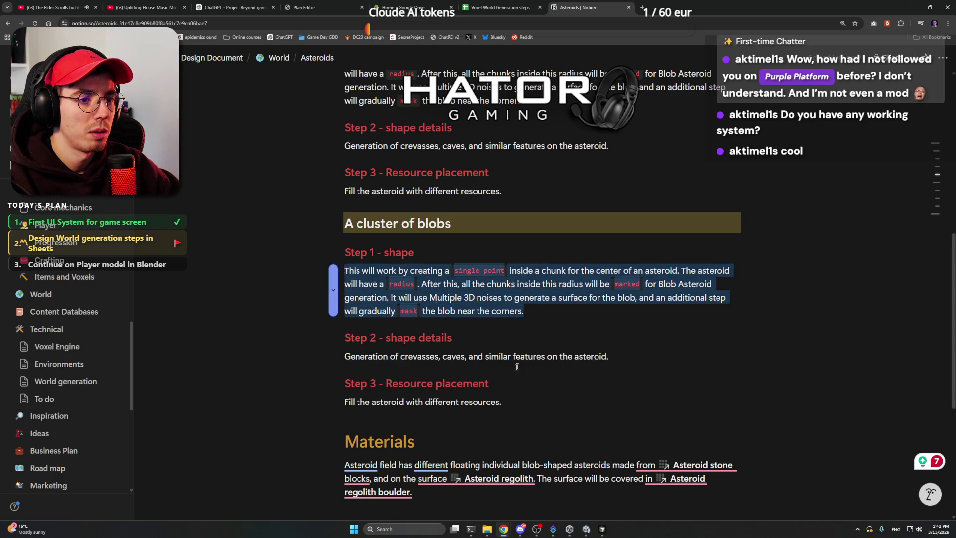
{"action": "key", "text": "BackSpace"}
{"action": "left_click_drag", "start_coordinate": [610, 316], "coordinate": [344, 315]}
{"action": "key", "text": "BackSpace"}
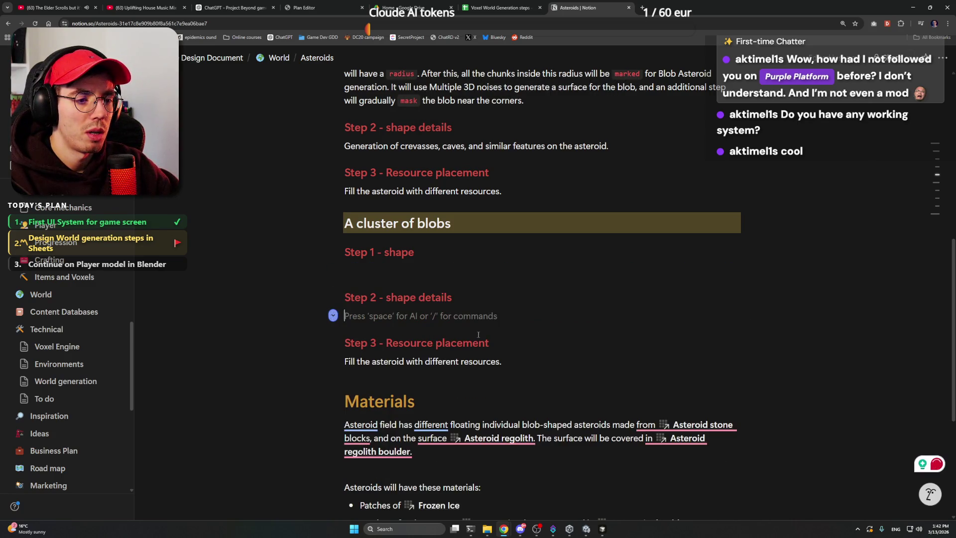
{"action": "left_click_drag", "start_coordinate": [512, 355], "coordinate": [339, 361]}
{"action": "key", "text": "BackSpace"}
{"action": "key", "text": "Up"}
{"action": "key", "text": "Up"}
{"action": "key", "text": "Up"}
{"action": "key", "text": "Up"}
{"action": "scroll", "coordinate": [439, 278], "scroll_direction": "up", "scroll_amount": 2}
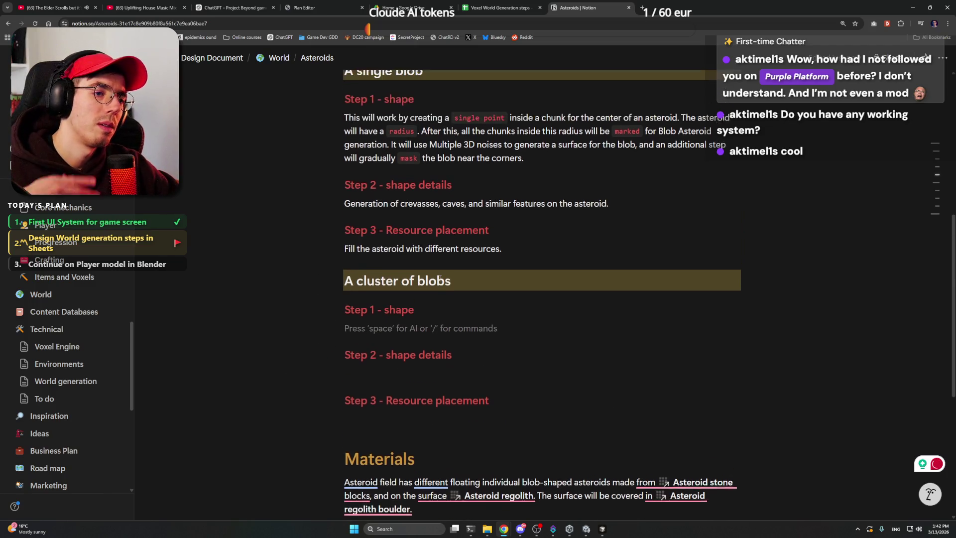
{"action": "scroll", "coordinate": [439, 278], "scroll_direction": "up", "scroll_amount": 1}
{"action": "left_click", "coordinate": [492, 285]}
{"action": "key", "text": "Up"}
{"action": "key", "text": "Up"}
{"action": "left_click", "coordinate": [455, 158]}
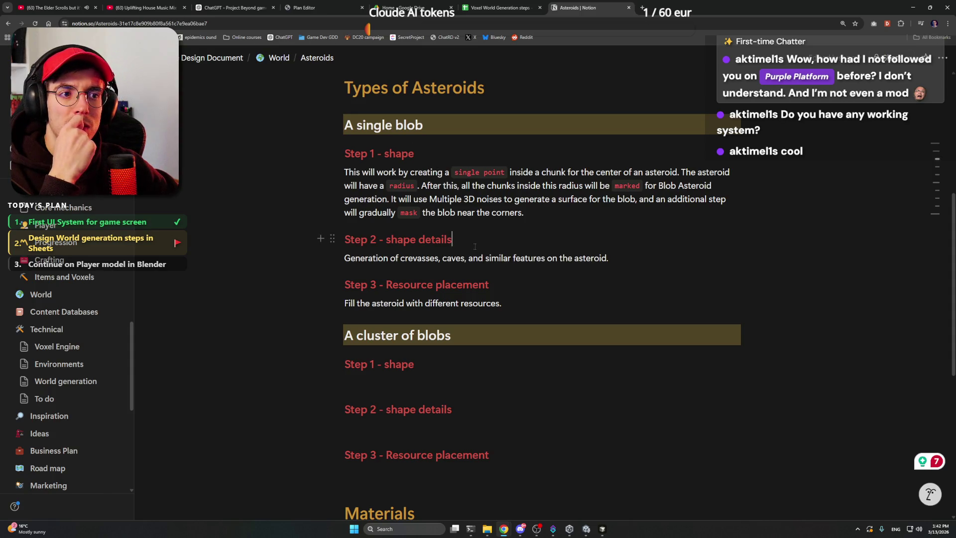
Switch to the world generation steps sheet and start editing the merged cell.
{"action": "key", "text": "ctrl+shift+Tab"}
{"action": "left_click", "coordinate": [594, 159]}
{"action": "double_click", "coordinate": [574, 155]}
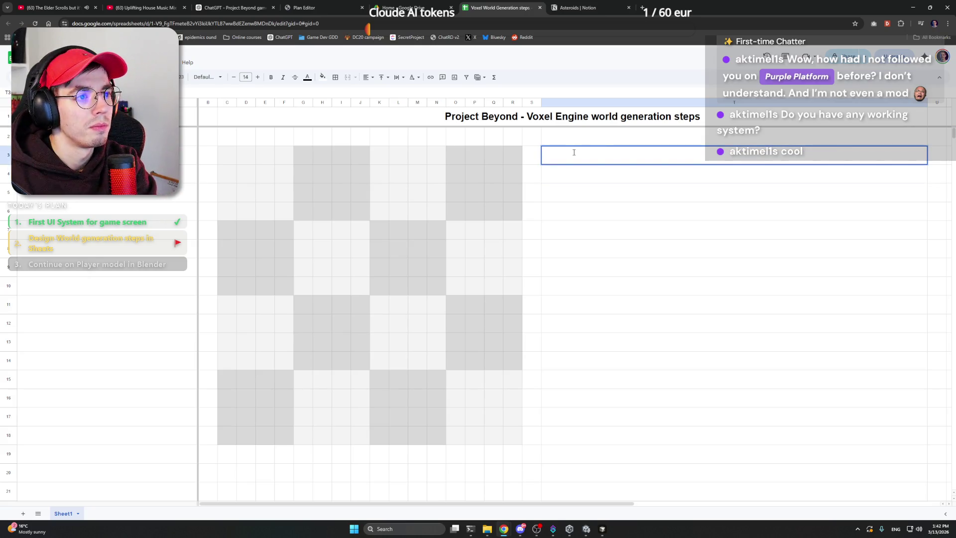
Clear the Step one text from the merged cell and return to the Notion Asteroids page.
{"action": "key", "text": "Escape"}
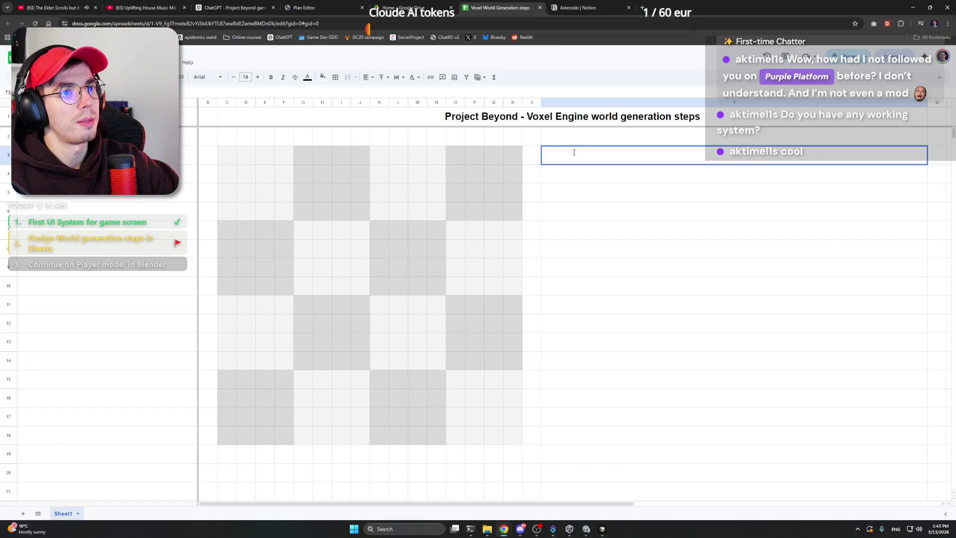
{"action": "key", "text": "ctrl+Tab"}
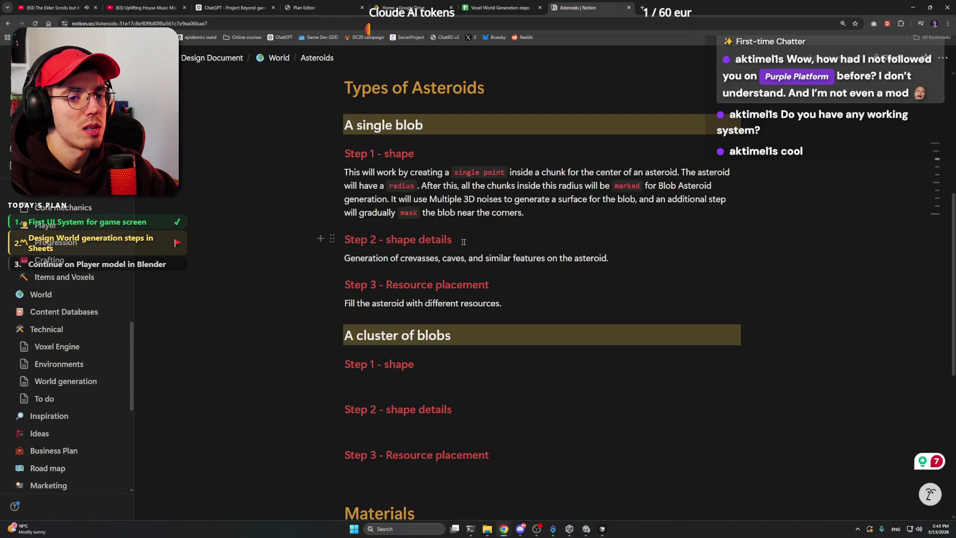
Copy the Ground rules heading and list from the Voxel Engine page and switch to ChatGPT.
{"action": "left_click", "coordinate": [64, 347]}
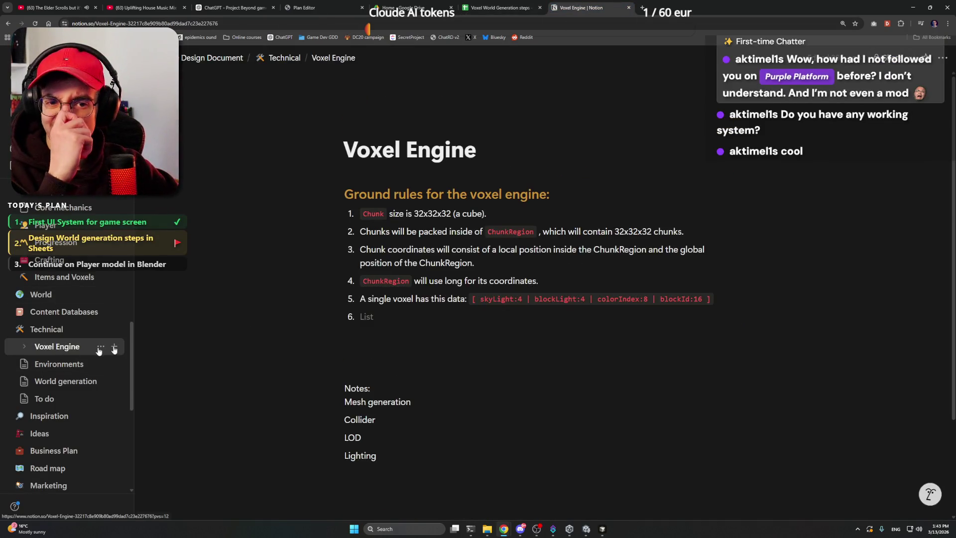
{"action": "left_click", "coordinate": [513, 280]}
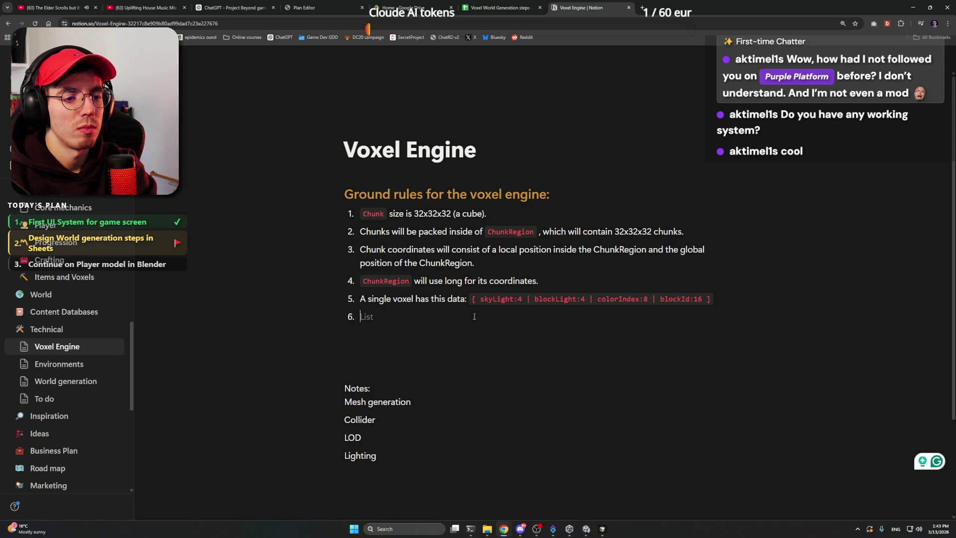
{"action": "type", "text": "I"}
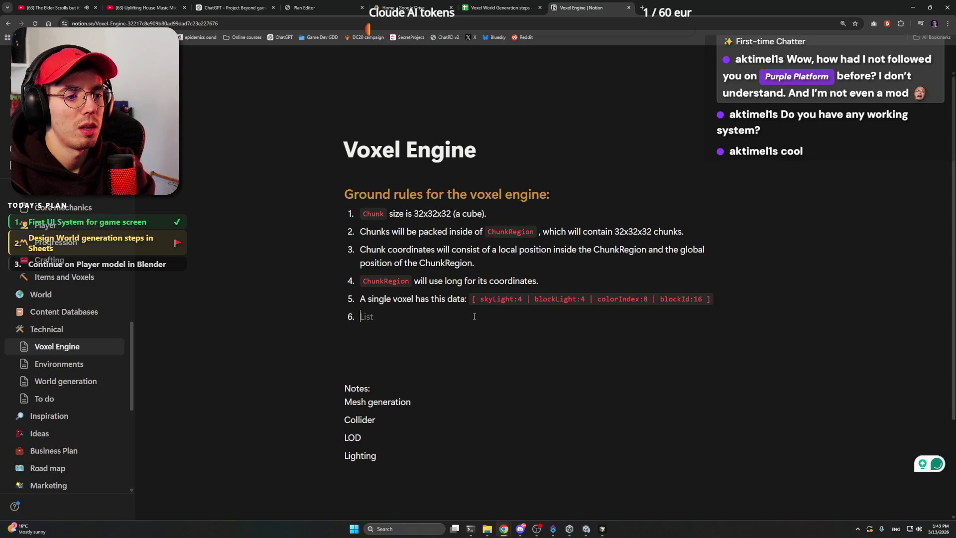
{"action": "right_click", "coordinate": [407, 238]}
{"action": "left_click", "coordinate": [441, 213]}
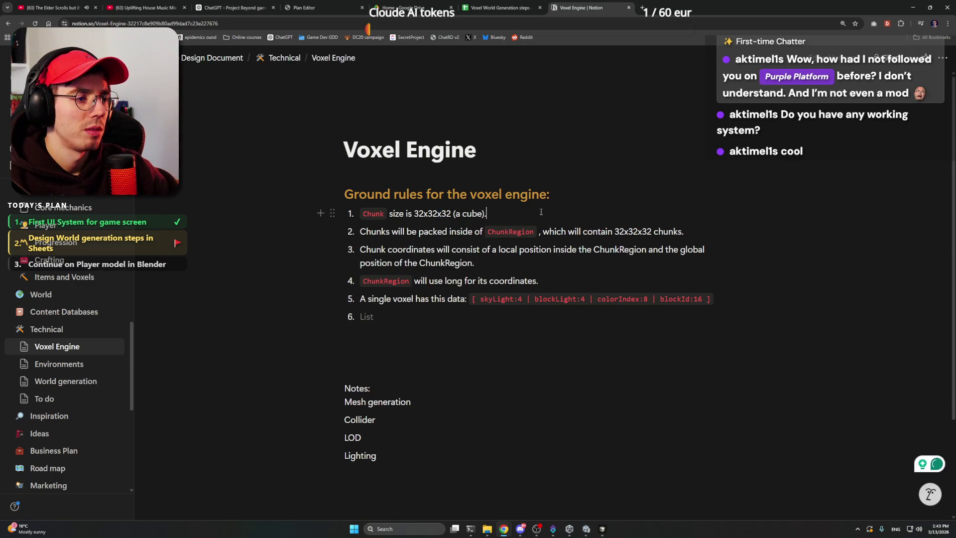
{"action": "mouse_move", "coordinate": [344, 193]}
{"action": "left_mouse_down"}
{"action": "mouse_move", "coordinate": [464, 304]}
{"action": "mouse_move", "coordinate": [716, 300]}
{"action": "left_mouse_up"}
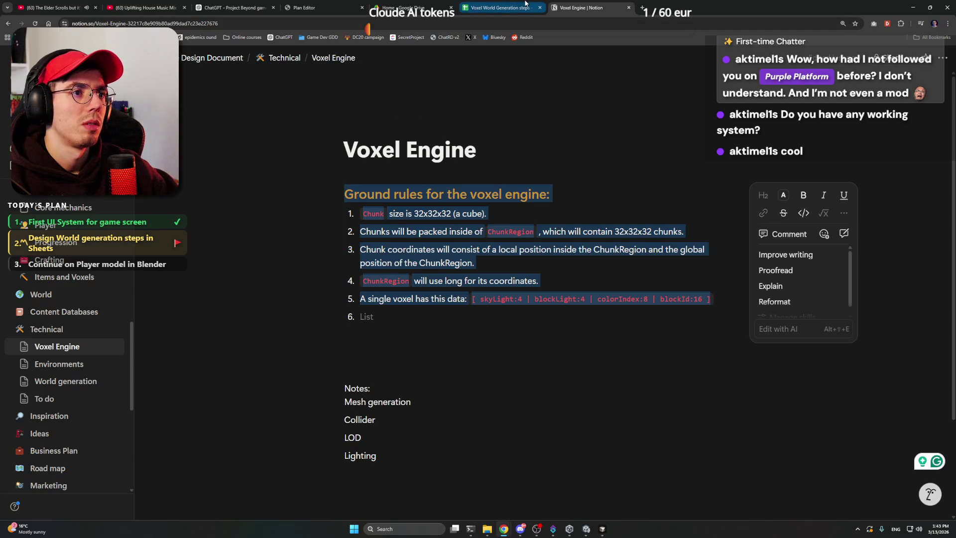
{"action": "left_click", "coordinate": [232, 8]}
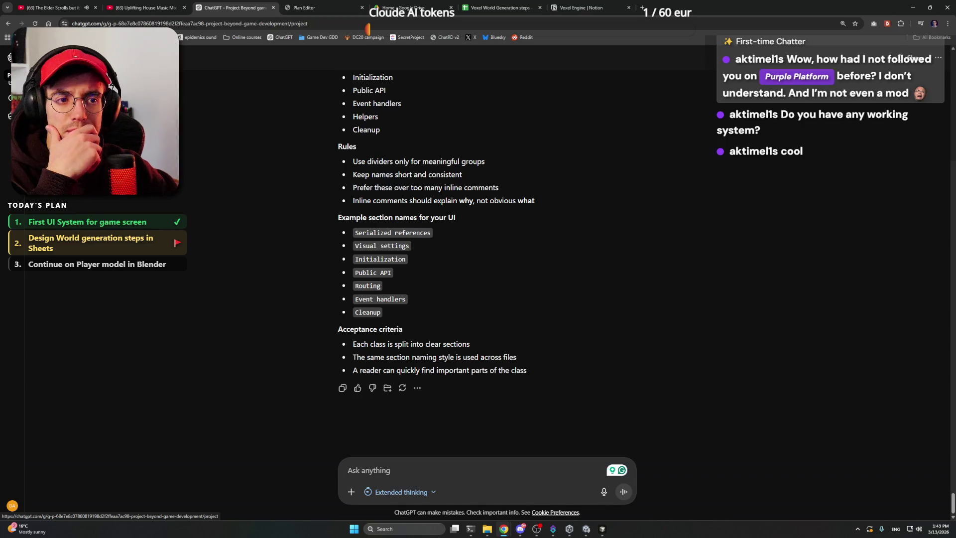
Paste the ground rules into the Project Beyond prompt, fix 'universe-size' and ChunkRegion spacing, drop the single voxel data line.
{"action": "key", "text": "alt+Left"}
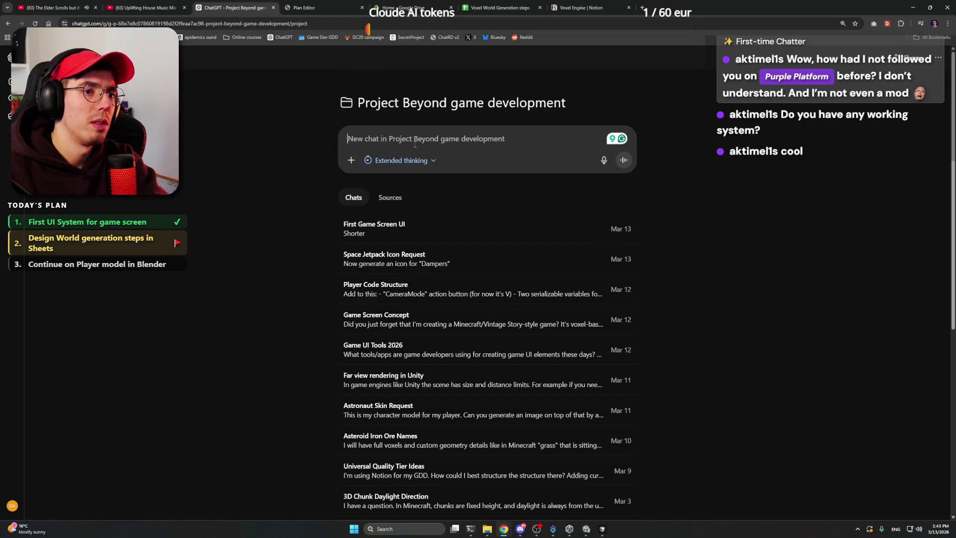
{"action": "type", "text": "Brainstorm univese-size voxel"}
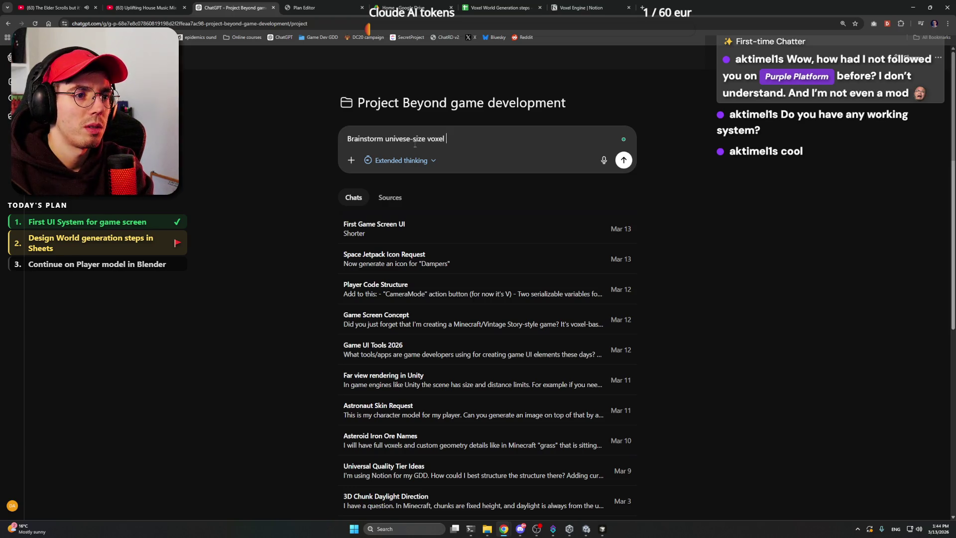
{"action": "type", "text": "ne."}
{"action": "key", "text": "shift+Return"}
{"action": "key", "text": "shift+Return"}
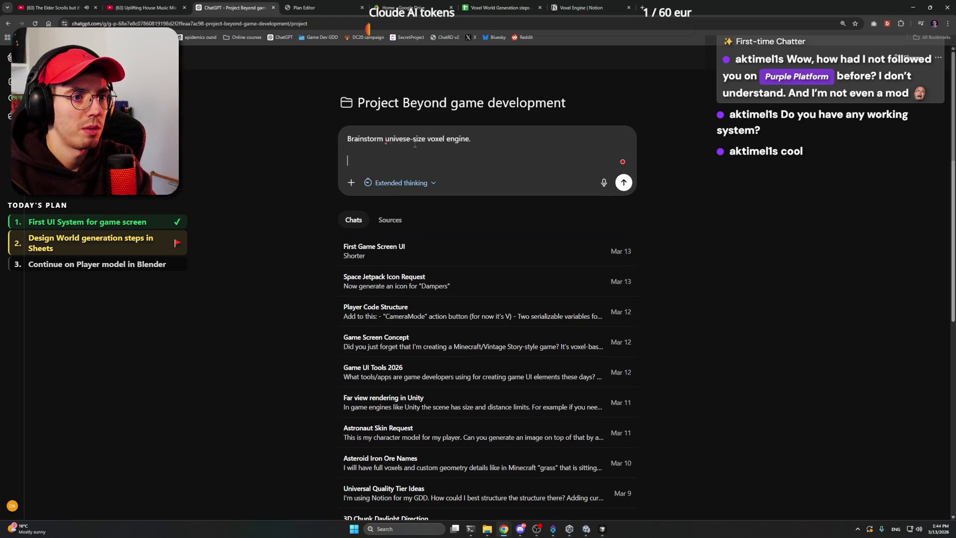
{"action": "key", "text": "ctrl+v"}
{"action": "right_click", "coordinate": [416, 145]}
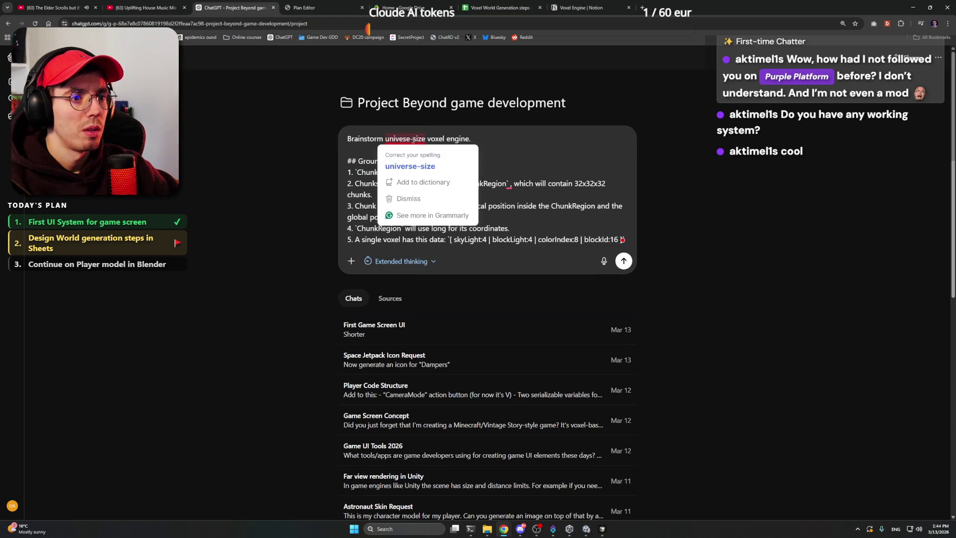
{"action": "left_click", "coordinate": [417, 160]}
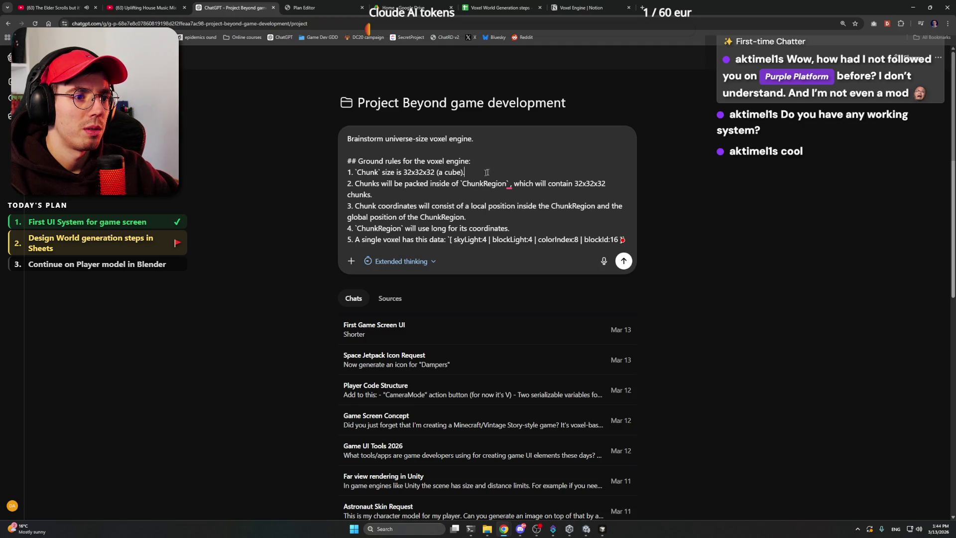
{"action": "scroll", "coordinate": [446, 183], "scroll_direction": "down", "scroll_amount": 1}
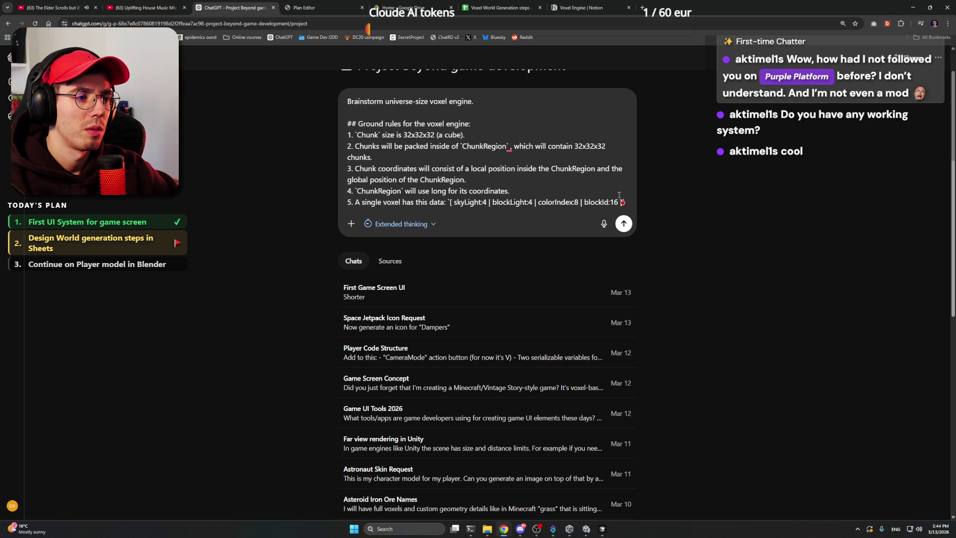
{"action": "left_click_drag", "start_coordinate": [357, 202], "coordinate": [634, 205]}
{"action": "key", "text": "BackSpace"}
{"action": "key", "text": "BackSpace"}
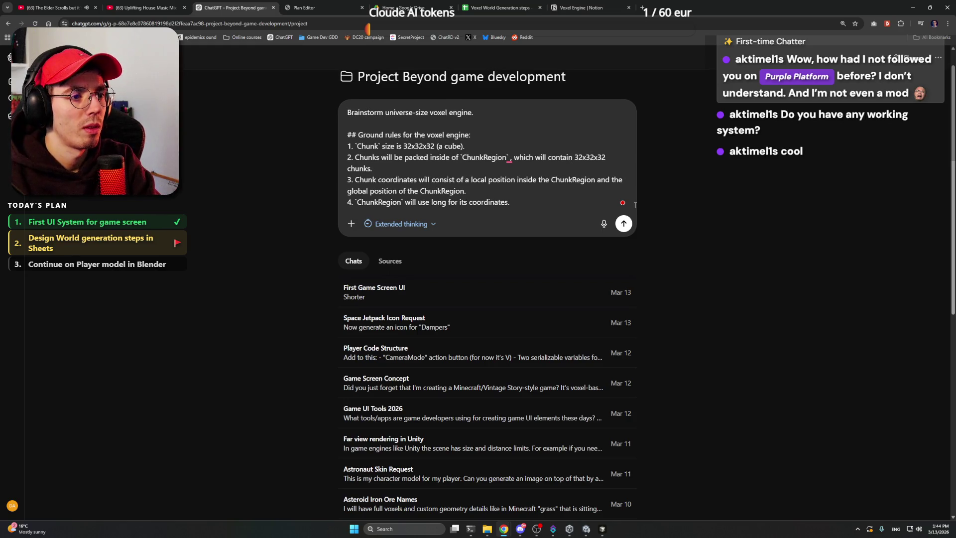
{"action": "left_click", "coordinate": [510, 159]}
{"action": "left_click", "coordinate": [527, 171]}
Ask whether a Sparse voxel octree should back voxel-based raycasting and send the question.
{"action": "key", "text": "shift+Return"}
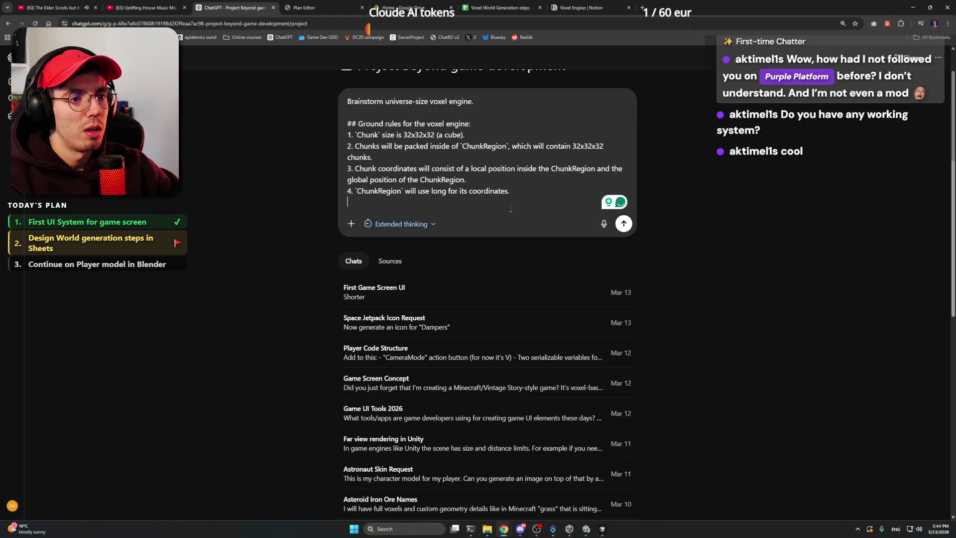
{"action": "key", "text": "shift+Return"}
{"action": "type", "text": "I will need to introduce "}
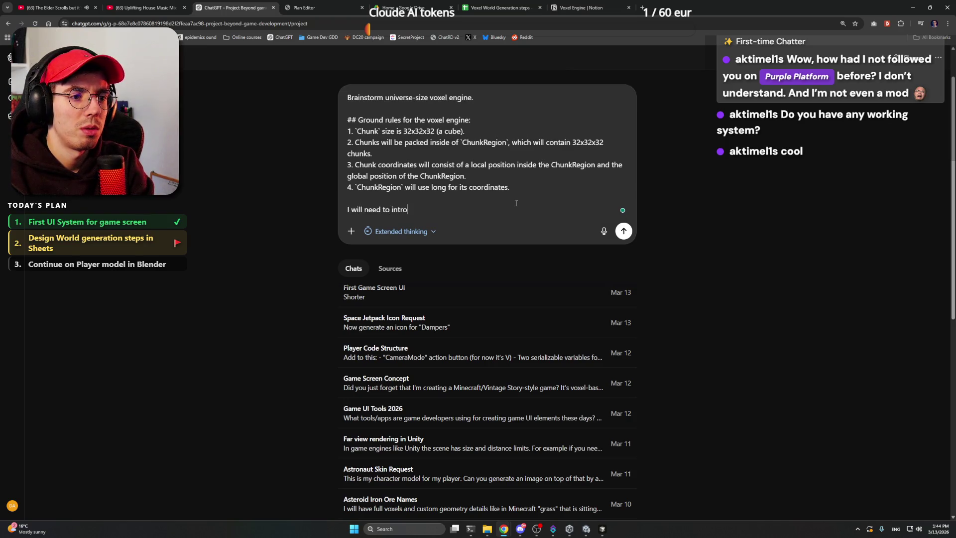
{"action": "type", "text": "a sp"}
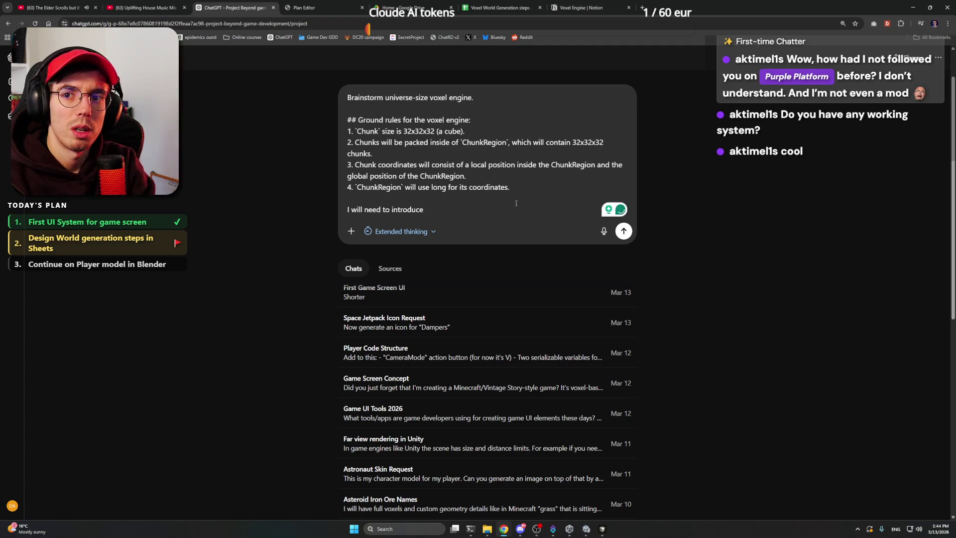
{"action": "type", "text": "ecial Voxel-based raycasting"}
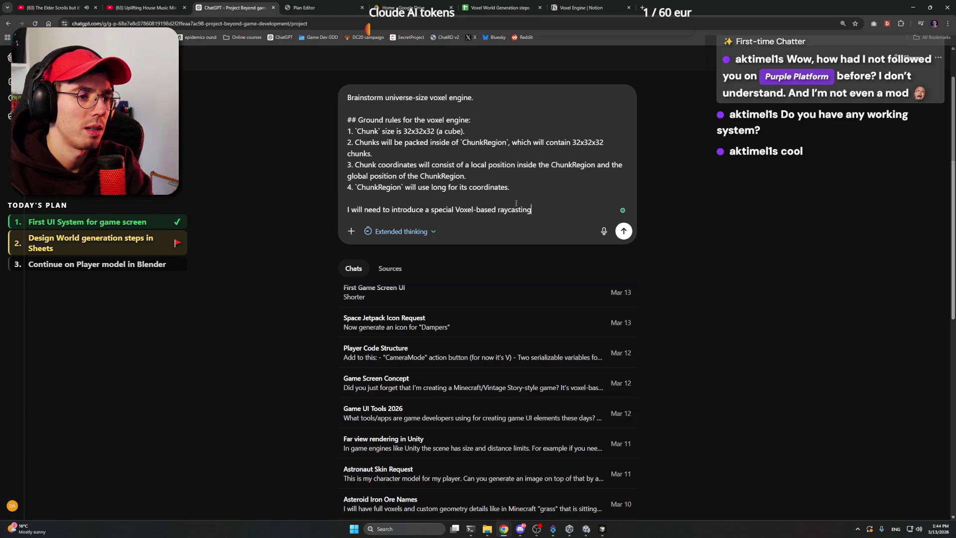
{"action": "type", "text": ". Should I im"}
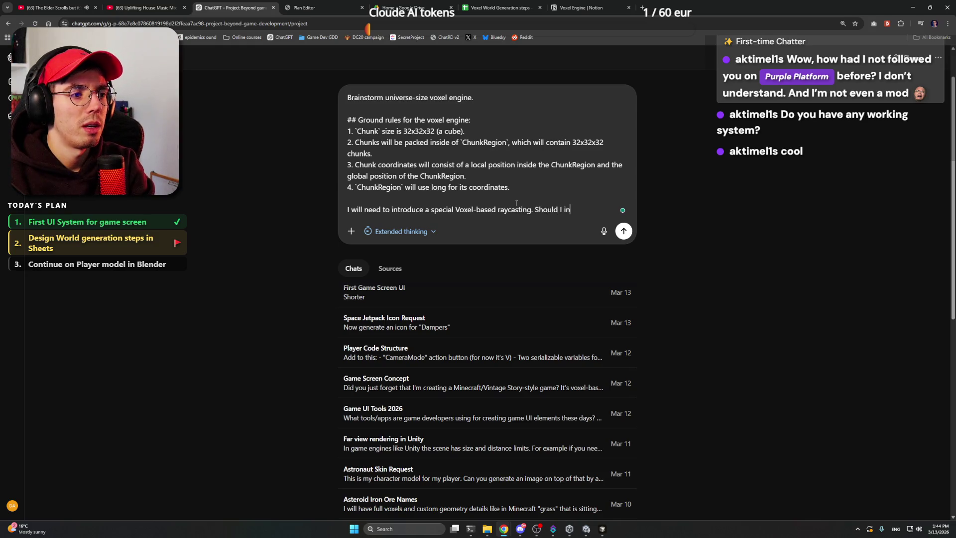
{"action": "type", "text": "plement in m"}
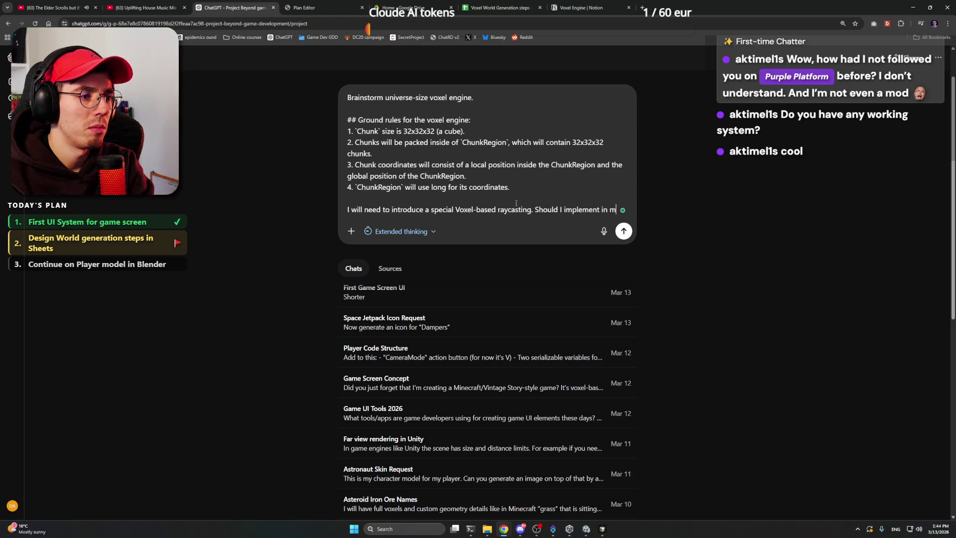
{"action": "type", "text": "y game a Sparce voxel oct-t"}
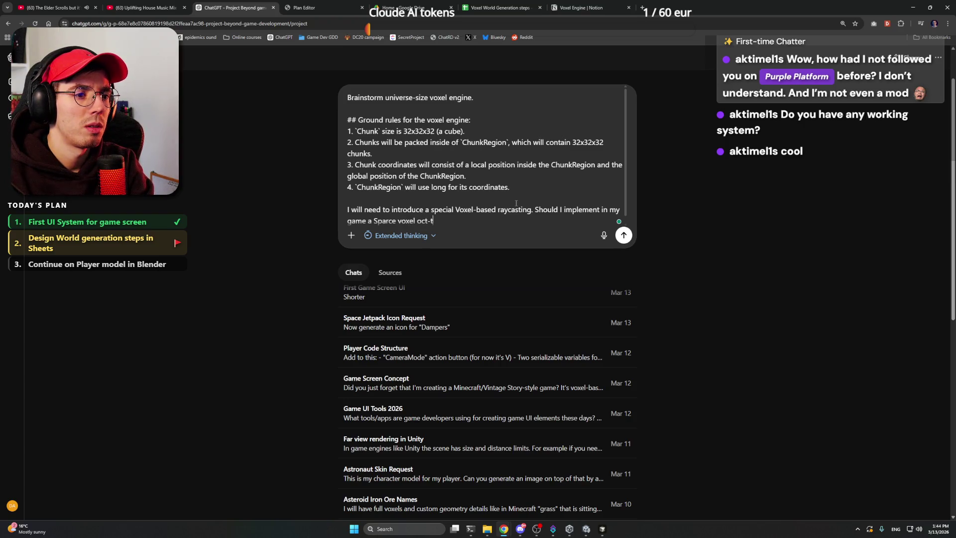
{"action": "type", "text": "data? How could it be used"}
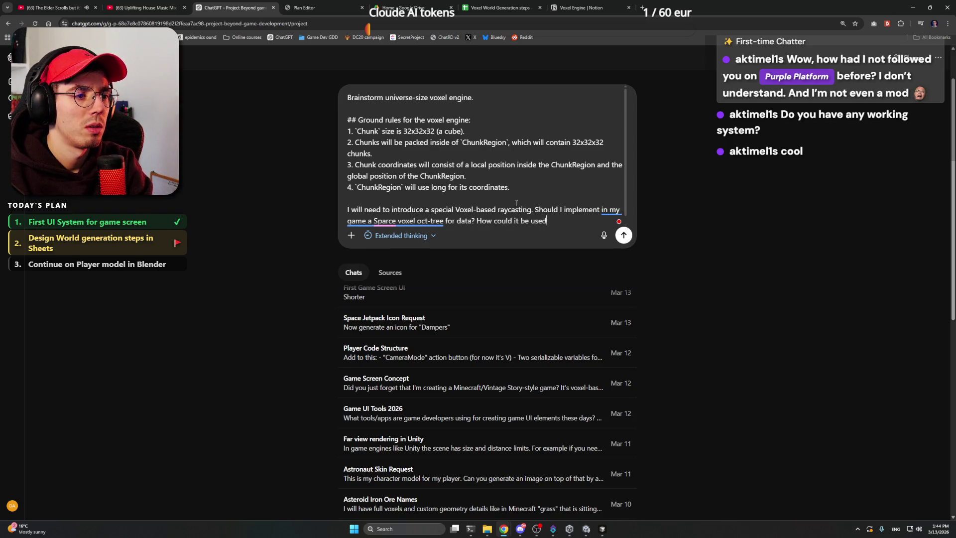
{"action": "type", "text": "re?"}
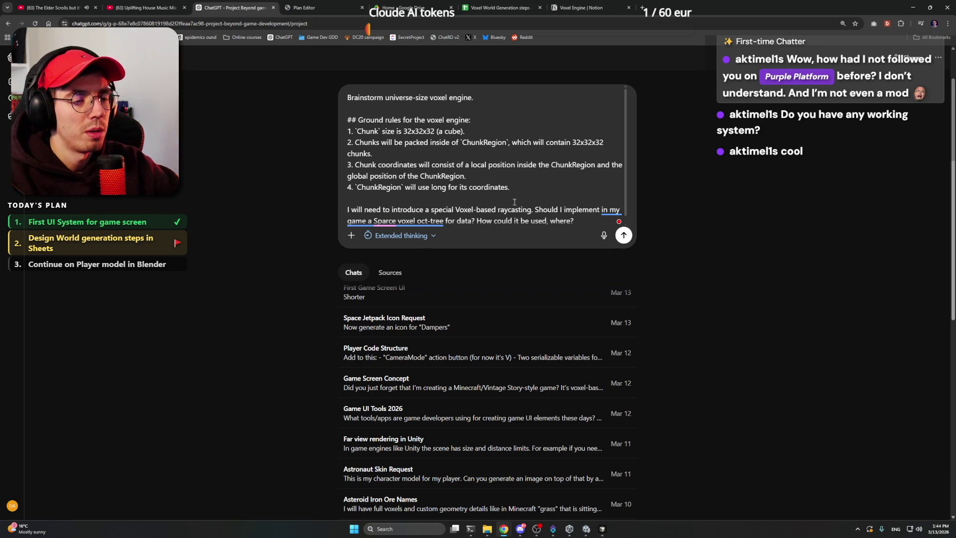
{"action": "left_click", "coordinate": [402, 247]}
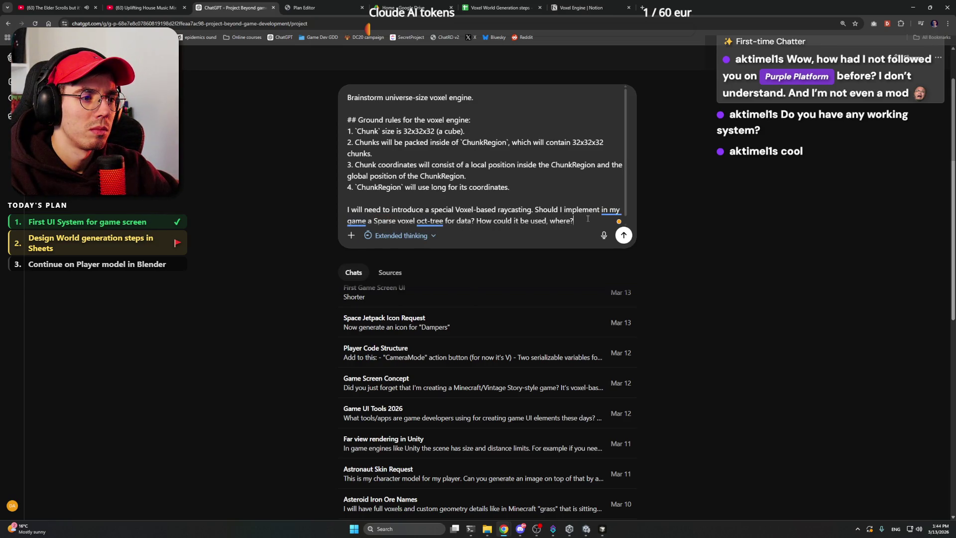
{"action": "key", "text": "Return"}
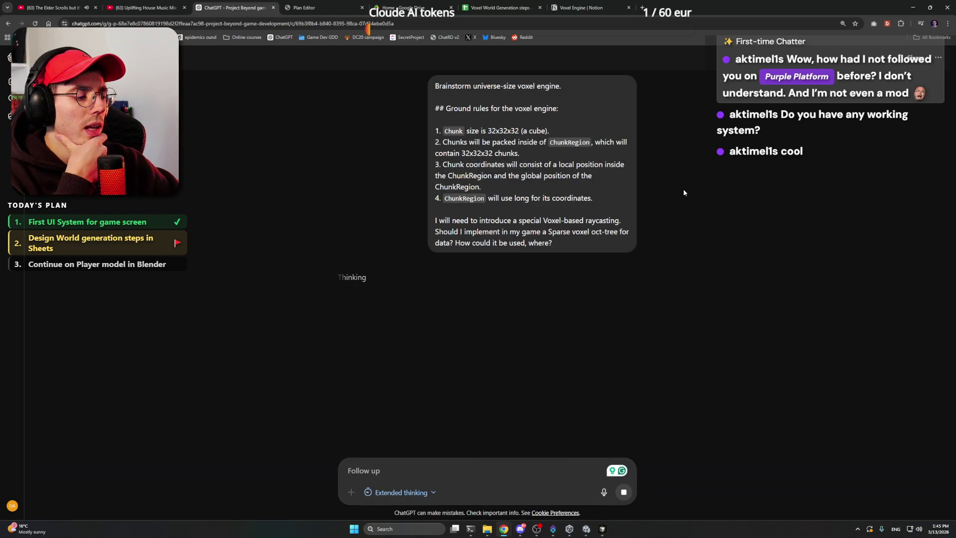
{"action": "left_click", "coordinate": [503, 6]}
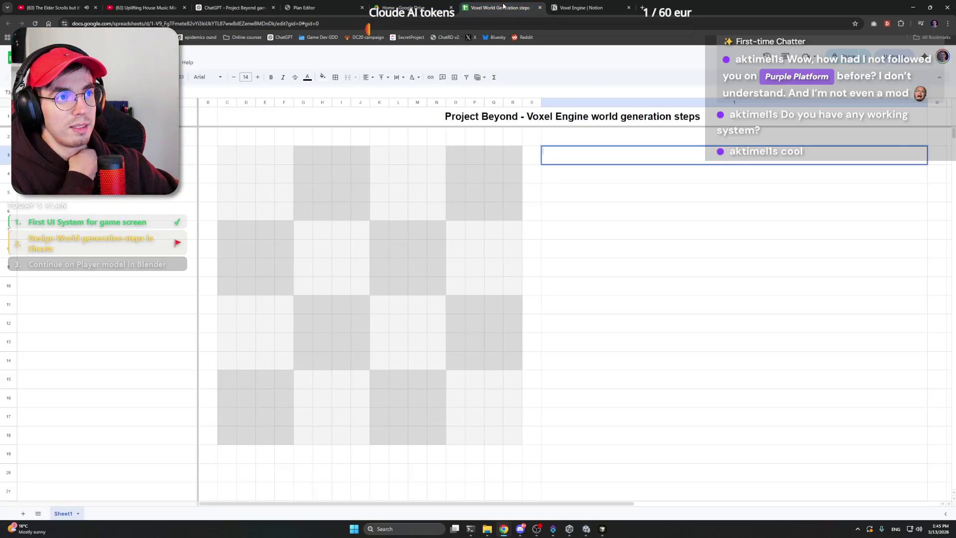
Glance at the world generation sheet's merged cell and ChatGPT, then land on the Voxel Engine Notion page.
{"action": "left_click", "coordinate": [577, 6]}
{"action": "left_click", "coordinate": [500, 7]}
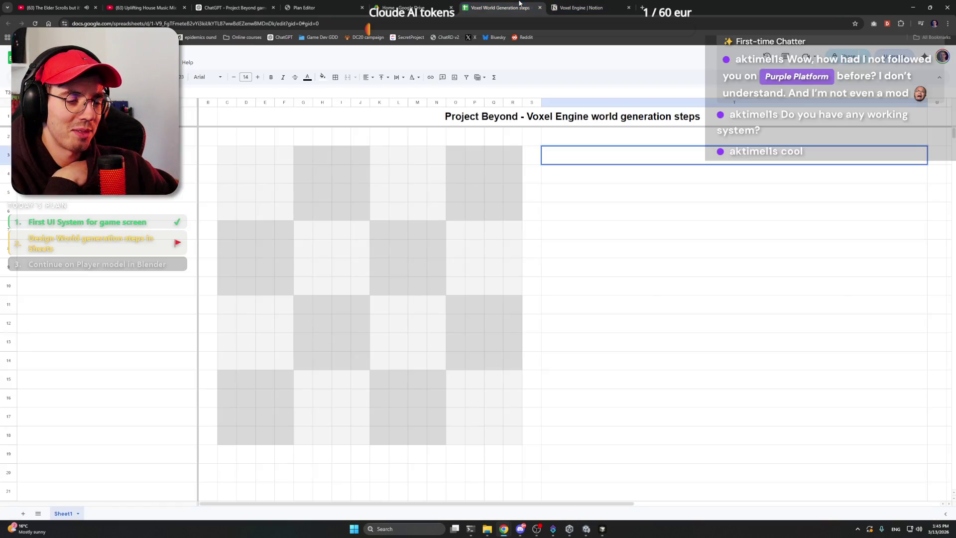
{"action": "left_click", "coordinate": [579, 156]}
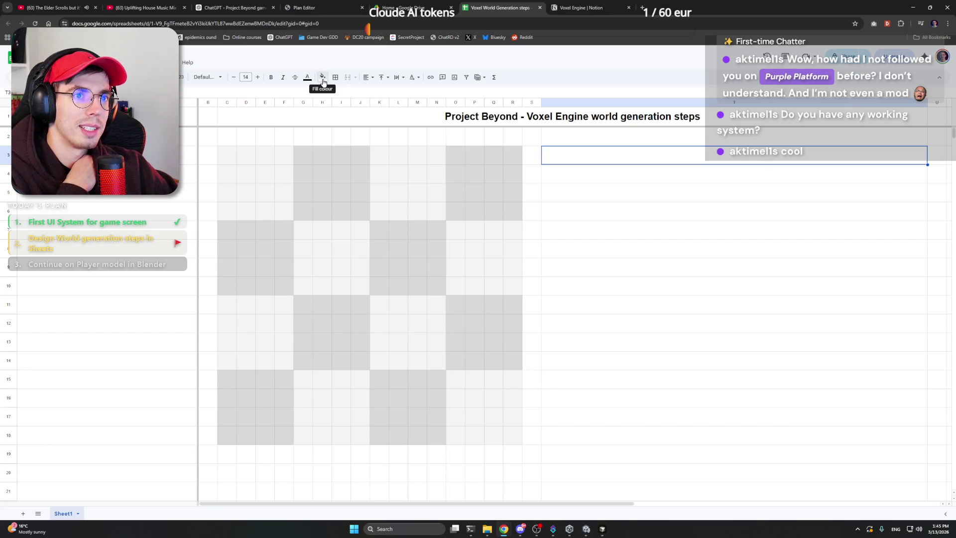
{"action": "left_click", "coordinate": [235, 8]}
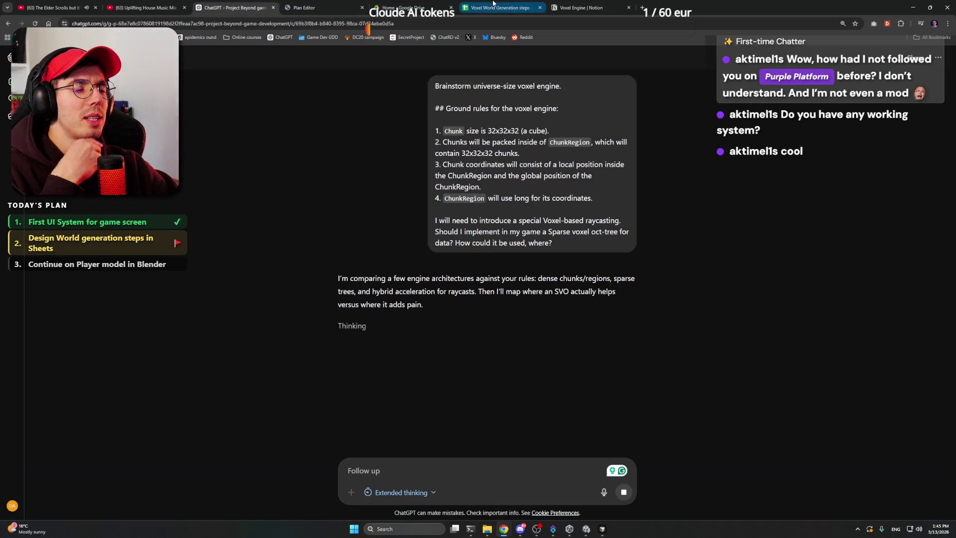
{"action": "left_click", "coordinate": [494, 7]}
{"action": "left_click", "coordinate": [582, 7]}
{"action": "left_click", "coordinate": [559, 217]}
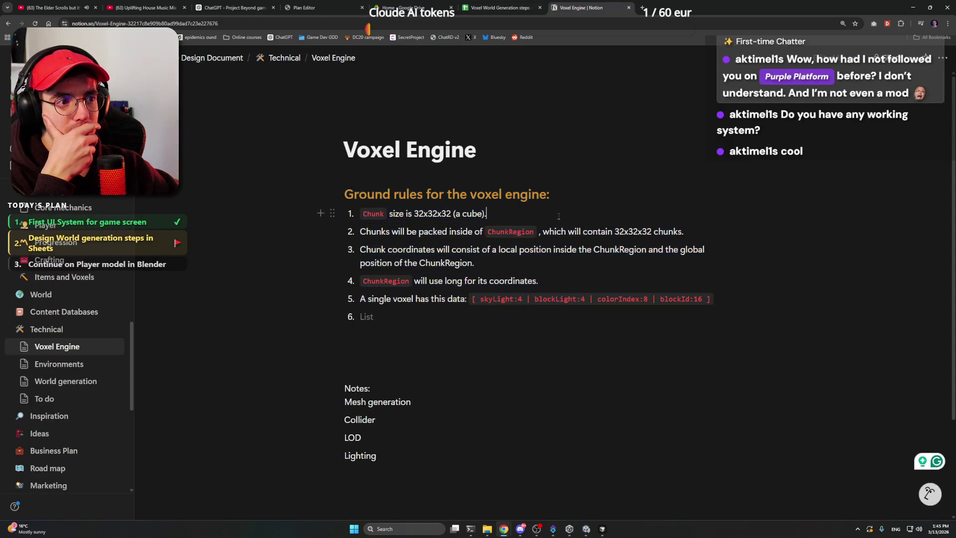
Navigate from the World page into the Asteroids subpage at Types of Asteroids.
{"action": "left_click", "coordinate": [44, 294]}
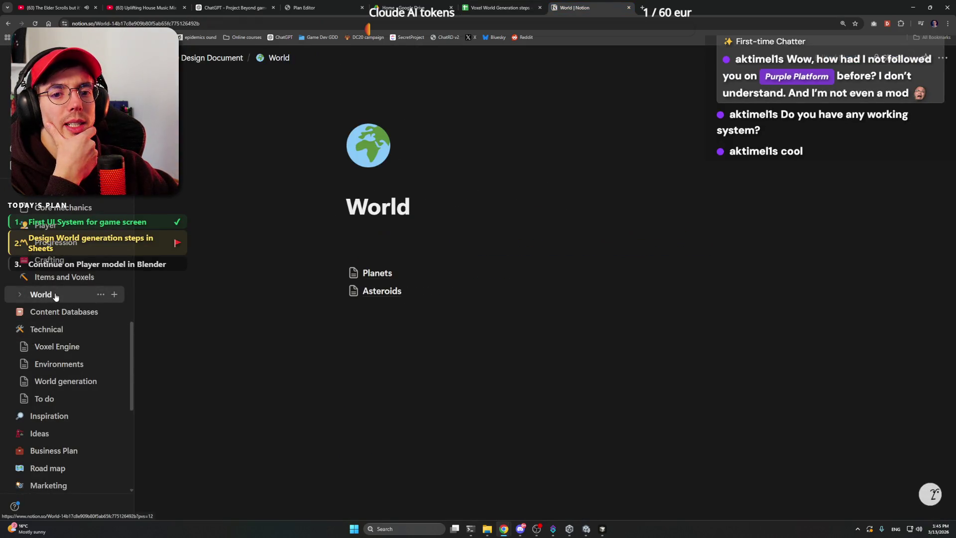
{"action": "left_click", "coordinate": [374, 291]}
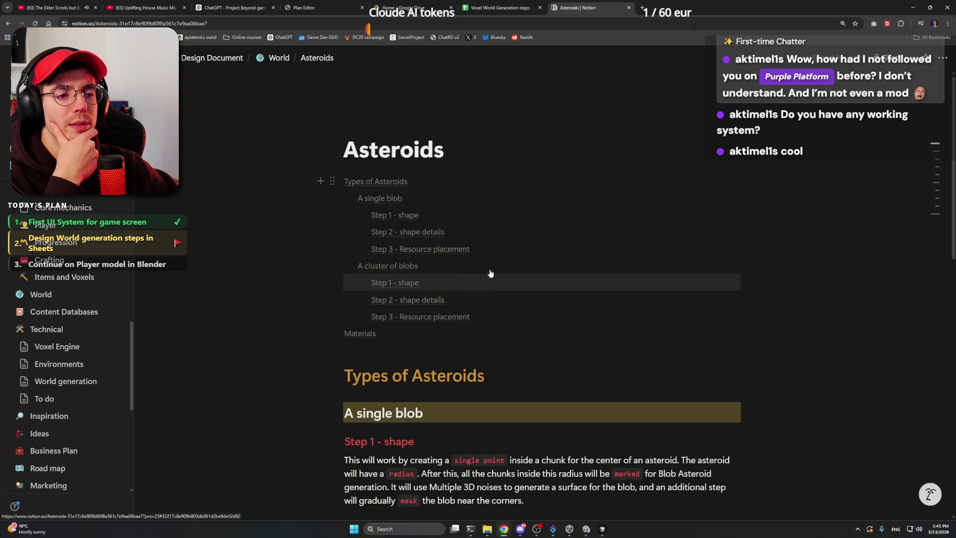
{"action": "scroll", "coordinate": [490, 273], "scroll_direction": "down", "scroll_amount": 2}
{"action": "scroll", "coordinate": [478, 247], "scroll_direction": "down", "scroll_amount": 2}
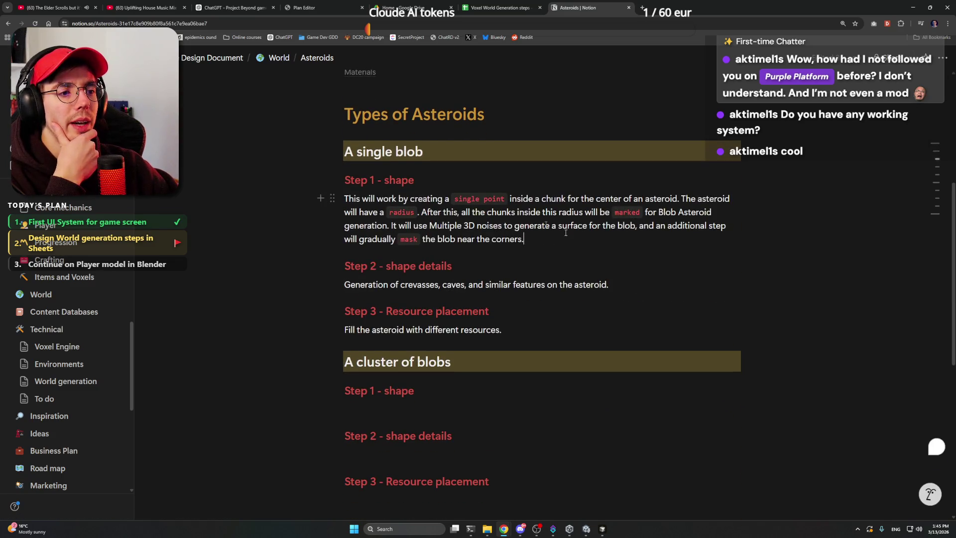
{"action": "right_click", "coordinate": [453, 198]}
{"action": "left_click", "coordinate": [448, 191]}
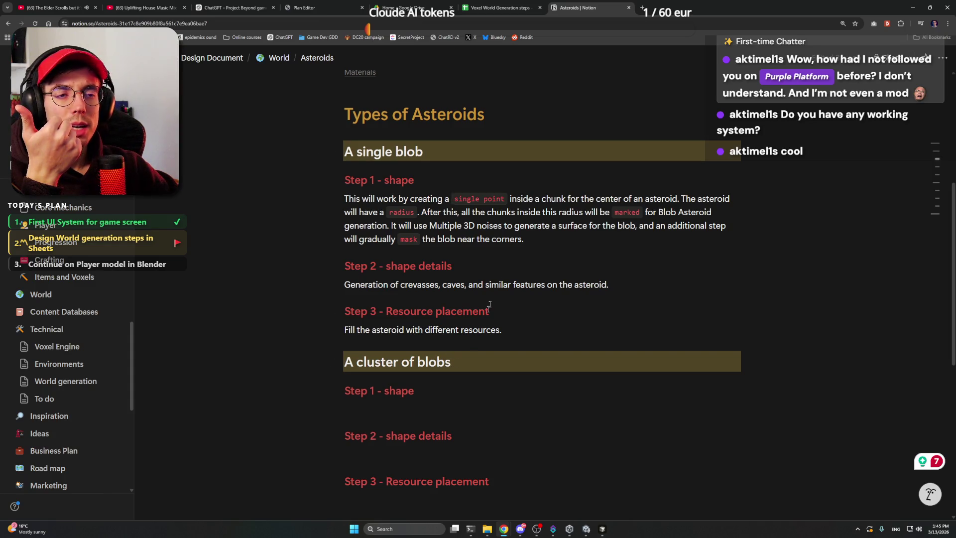
Highlight the 'single point' inline code in the Step 1 shape description, then deselect it.
{"action": "left_click_drag", "start_coordinate": [505, 200], "coordinate": [454, 199]}
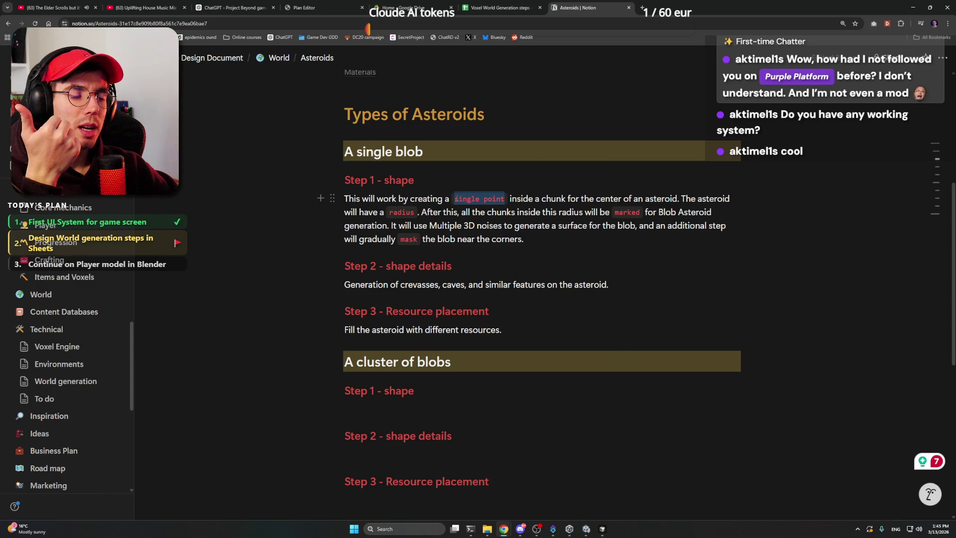
{"action": "left_click", "coordinate": [507, 198]}
{"action": "left_click_drag", "start_coordinate": [507, 199], "coordinate": [454, 199]}
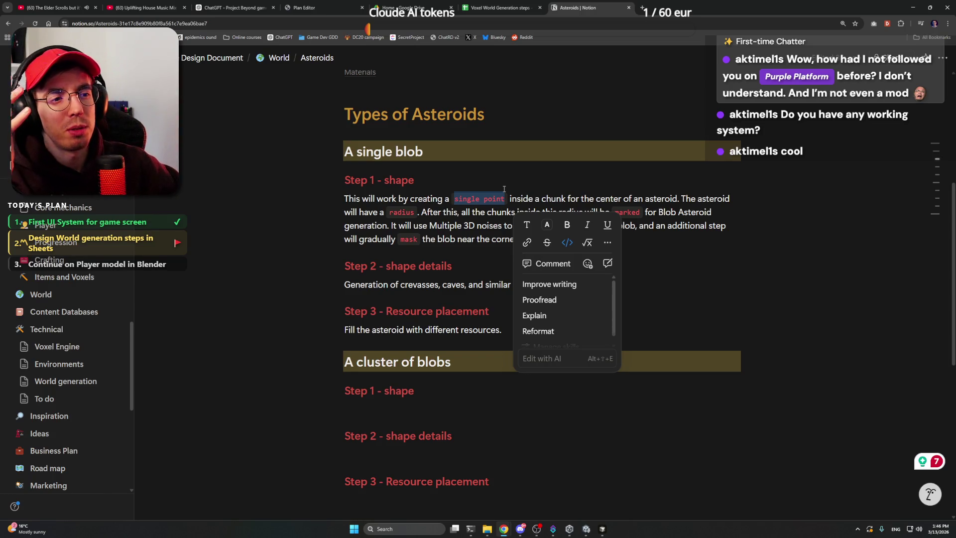
{"action": "left_click", "coordinate": [488, 224]}
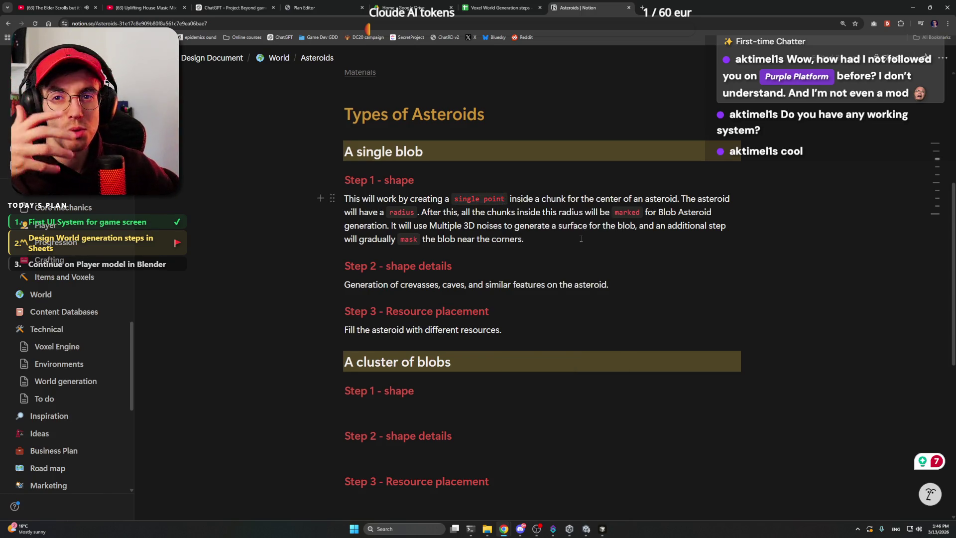
Pass through the world generation sheet to the ChatGPT answer about sparse voxel octrees.
{"action": "left_click", "coordinate": [504, 8]}
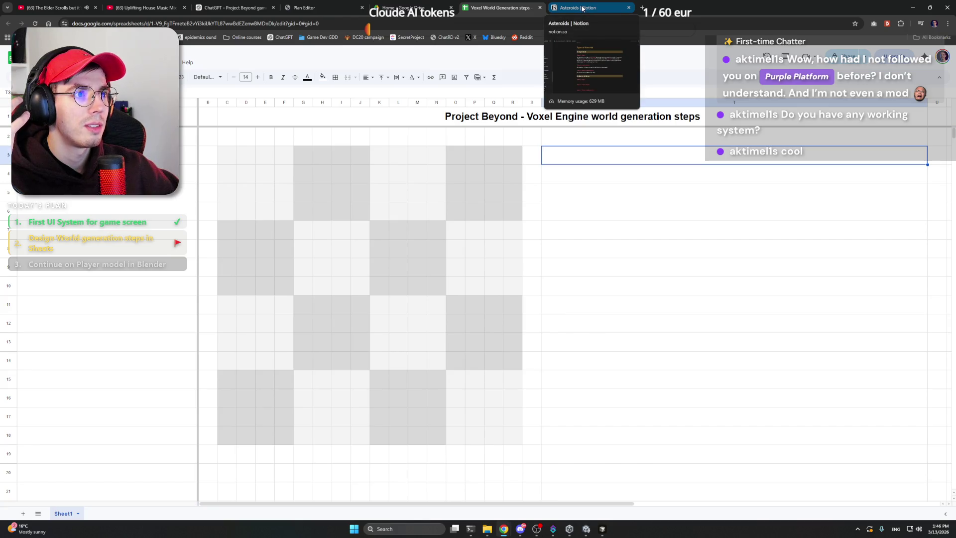
{"action": "left_click", "coordinate": [304, 7]}
{"action": "left_click", "coordinate": [234, 8]}
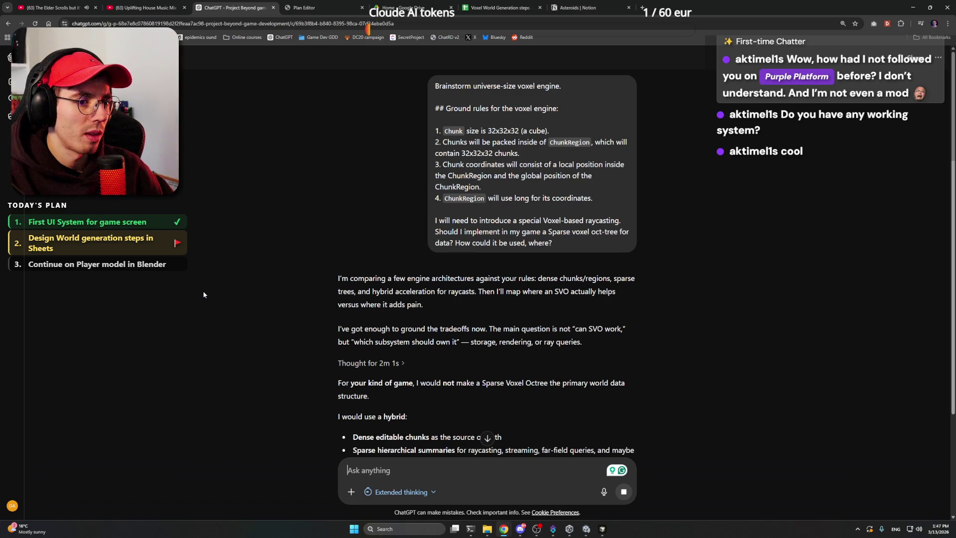
{"action": "scroll", "coordinate": [214, 251], "scroll_direction": "down", "scroll_amount": 2}
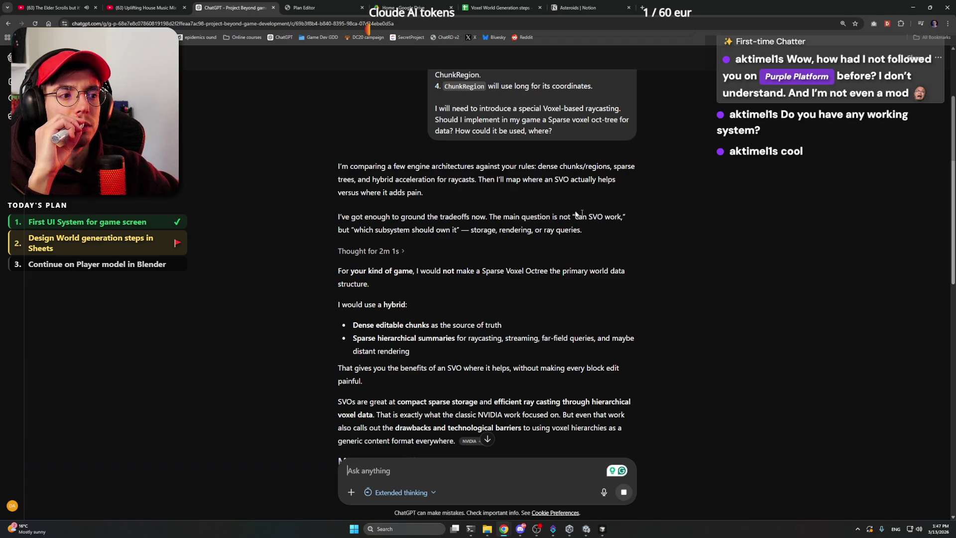
{"action": "scroll", "coordinate": [645, 239], "scroll_direction": "up", "scroll_amount": 2}
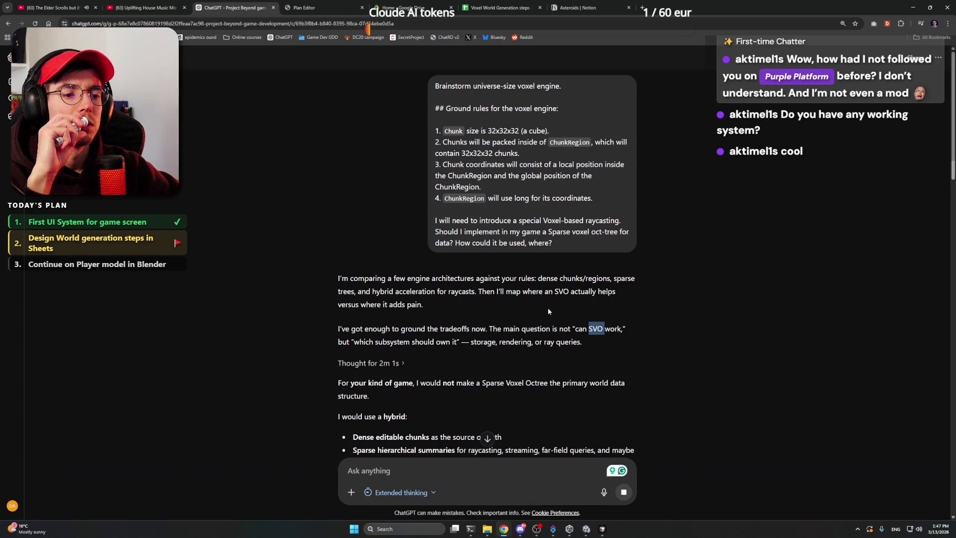
Start a new blank browser tab beside the ChatGPT hybrid-structure answer.
{"action": "left_click", "coordinate": [642, 7]}
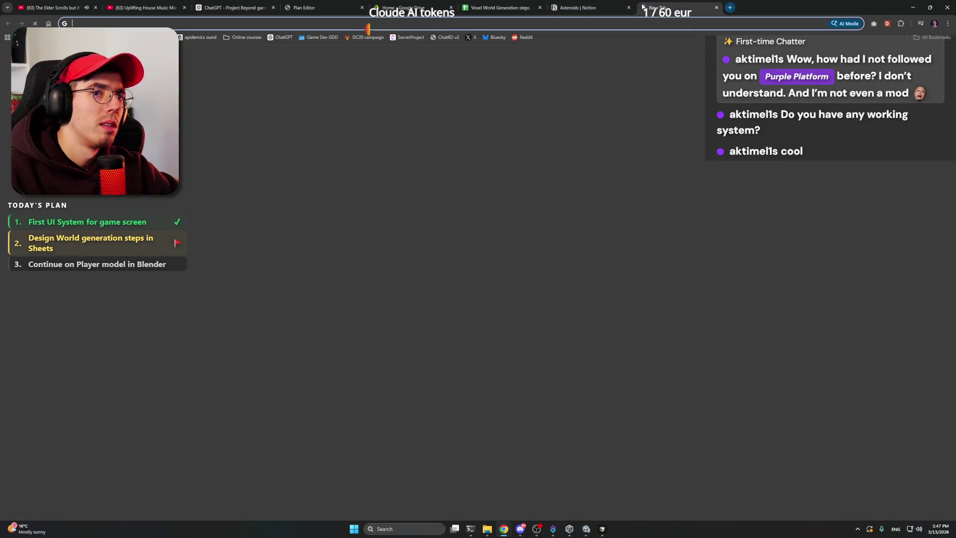
Search Google for 'svo', expand the AI overview of SVO meanings, then close the search tab.
{"action": "key", "text": "ctrl+v"}
{"action": "key", "text": "ctrl+a"}
{"action": "type", "text": "svo"}
{"action": "key", "text": "Return"}
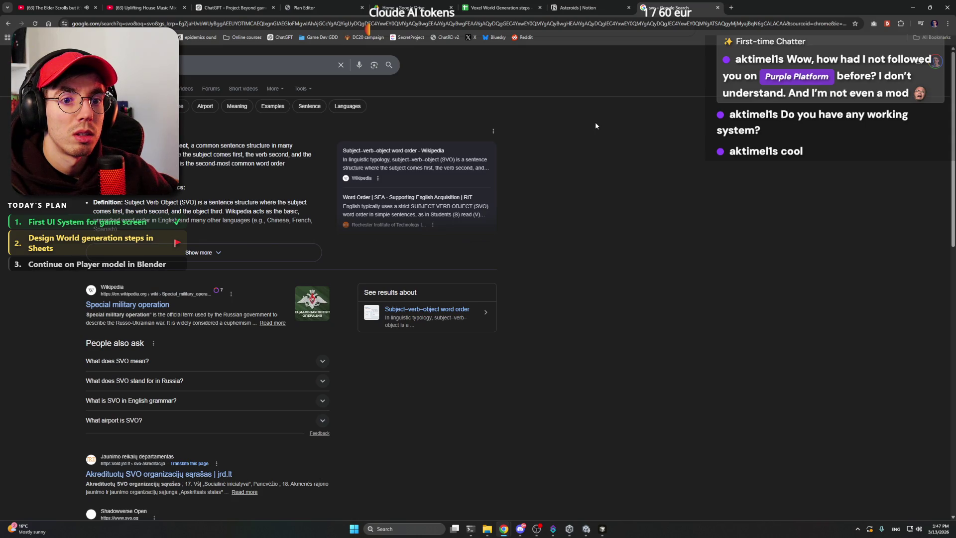
{"action": "left_click", "coordinate": [200, 249]}
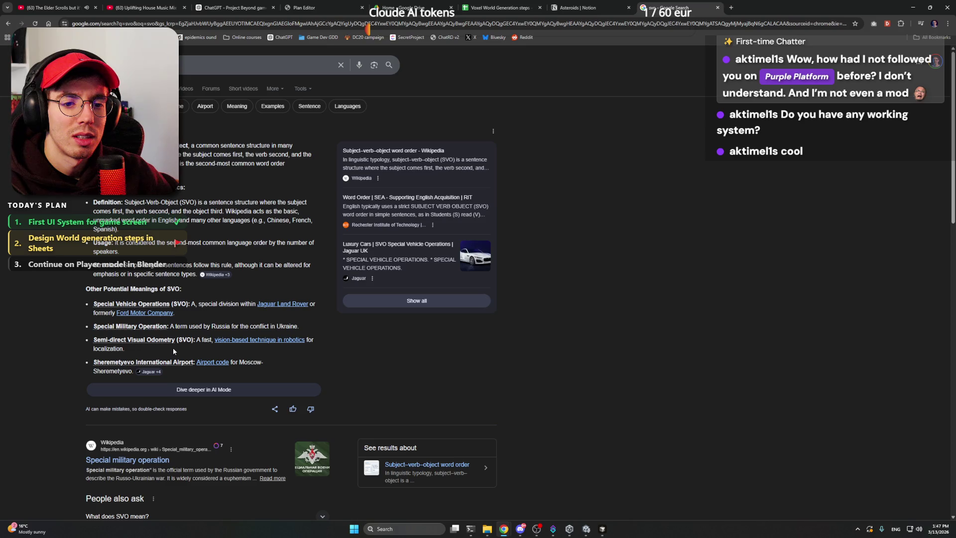
{"action": "left_click", "coordinate": [716, 7]}
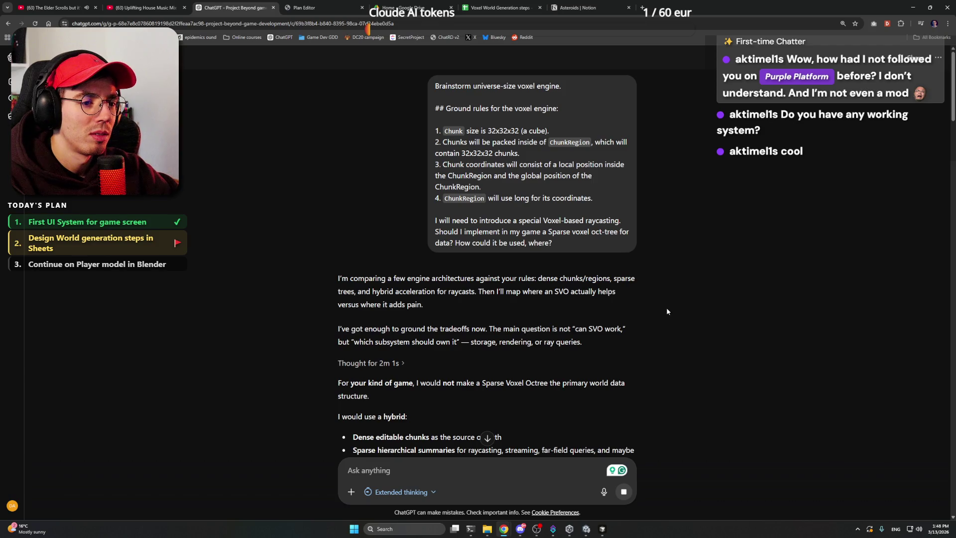
{"action": "scroll", "coordinate": [666, 307], "scroll_direction": "down", "scroll_amount": 1}
{"action": "scroll", "coordinate": [666, 308], "scroll_direction": "down", "scroll_amount": 1}
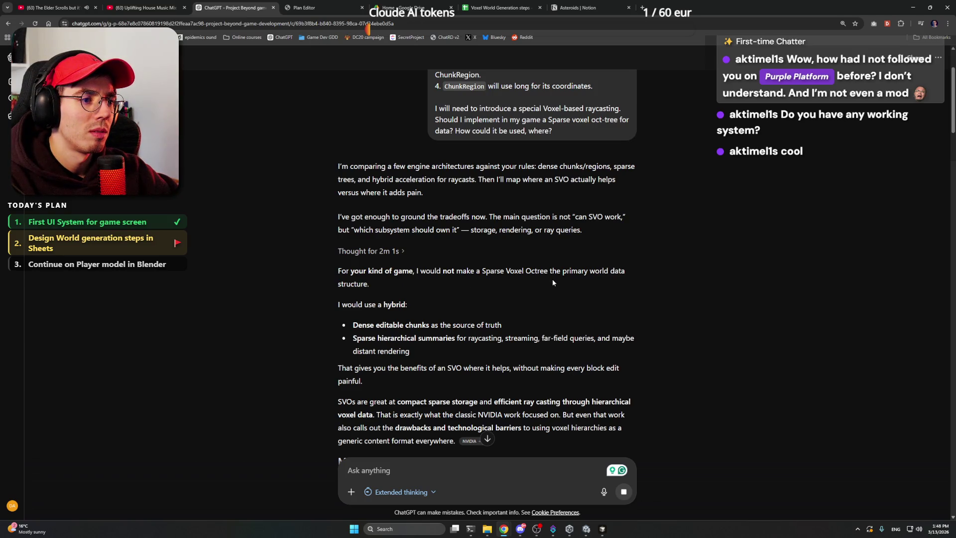
{"action": "scroll", "coordinate": [430, 282], "scroll_direction": "down", "scroll_amount": 1}
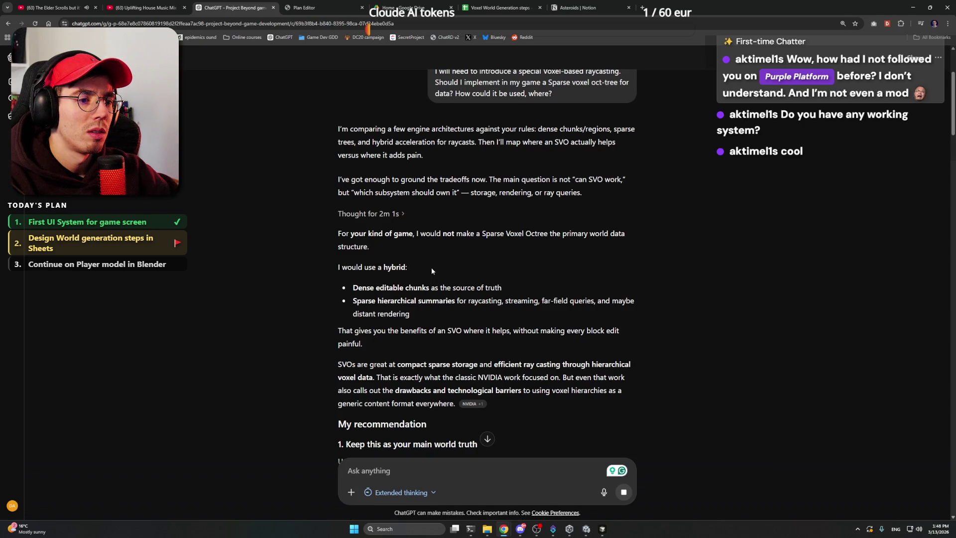
{"action": "scroll", "coordinate": [431, 268], "scroll_direction": "down", "scroll_amount": 1}
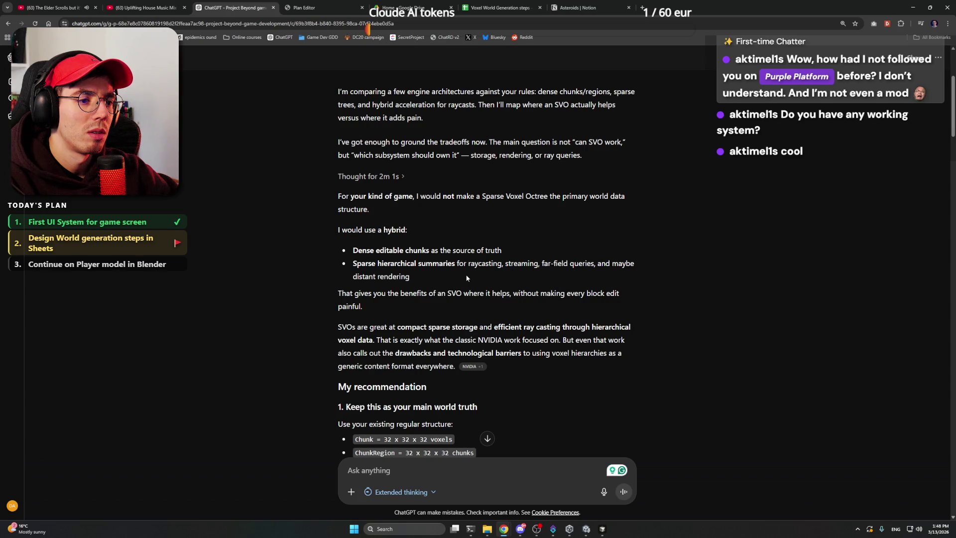
{"action": "scroll", "coordinate": [467, 278], "scroll_direction": "down", "scroll_amount": 1}
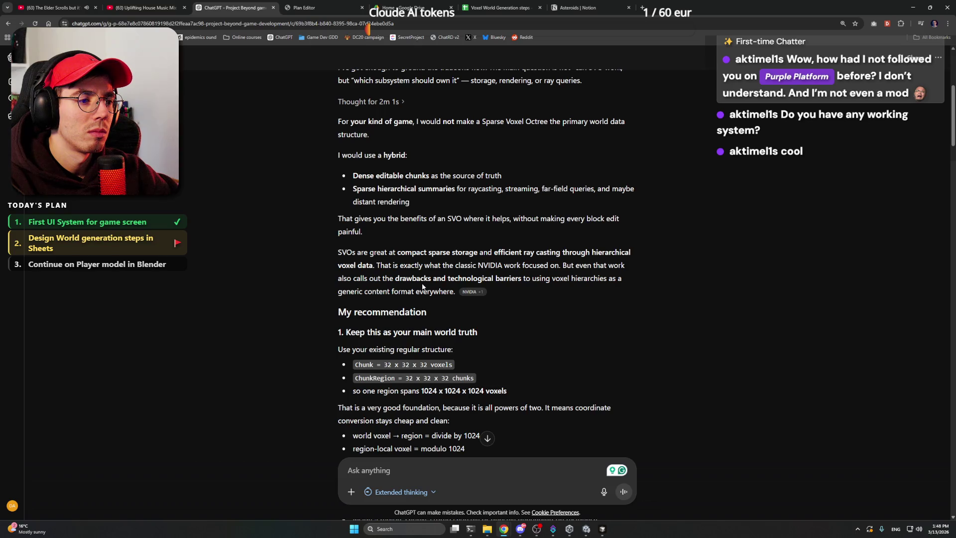
{"action": "scroll", "coordinate": [447, 306], "scroll_direction": "down", "scroll_amount": 2}
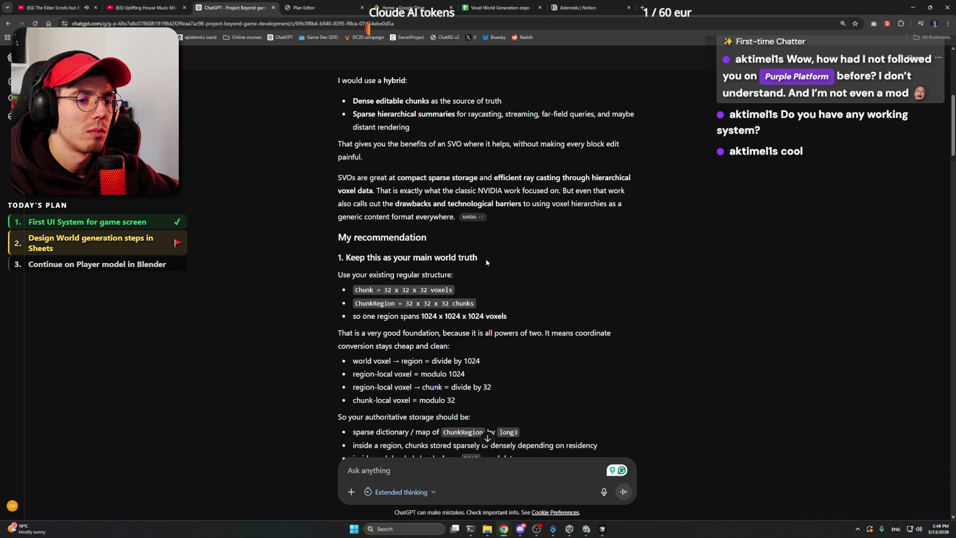
{"action": "scroll", "coordinate": [486, 258], "scroll_direction": "down", "scroll_amount": 1}
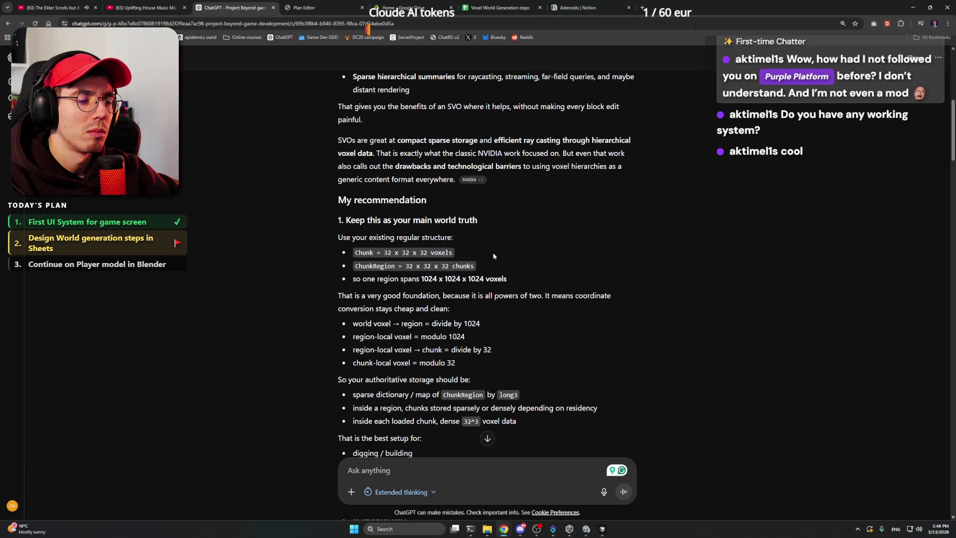
{"action": "scroll", "coordinate": [505, 291], "scroll_direction": "down", "scroll_amount": 1}
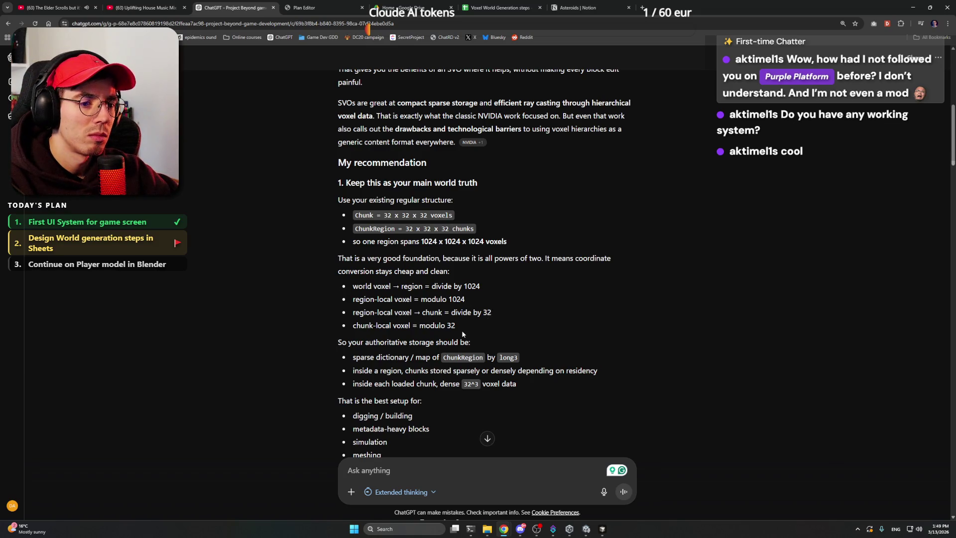
{"action": "scroll", "coordinate": [307, 312], "scroll_direction": "down", "scroll_amount": 1}
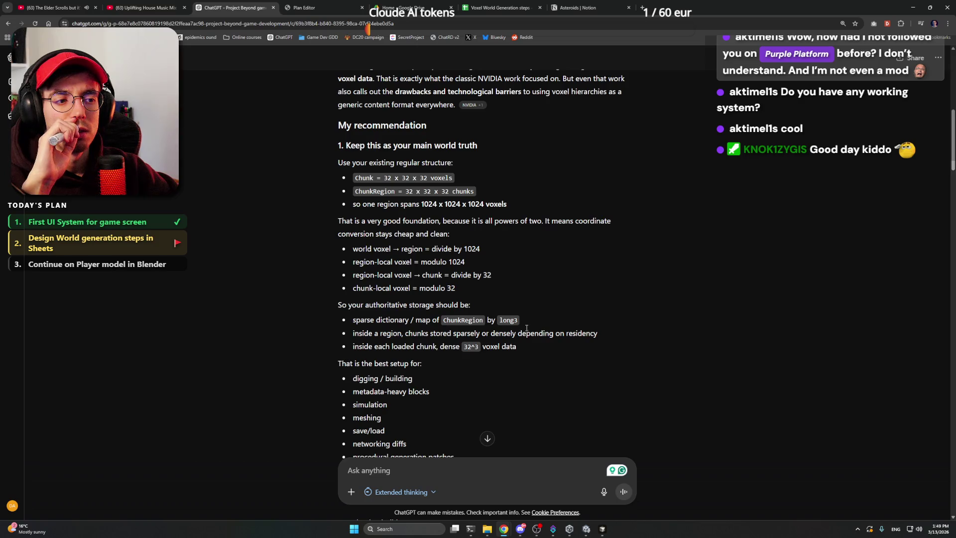
{"action": "scroll", "coordinate": [522, 318], "scroll_direction": "down", "scroll_amount": 3}
{"action": "scroll", "coordinate": [526, 328], "scroll_direction": "down", "scroll_amount": 1}
{"action": "scroll", "coordinate": [525, 328], "scroll_direction": "down", "scroll_amount": 1}
{"action": "scroll", "coordinate": [526, 327], "scroll_direction": "down", "scroll_amount": 1}
{"action": "scroll", "coordinate": [525, 314], "scroll_direction": "down", "scroll_amount": 1}
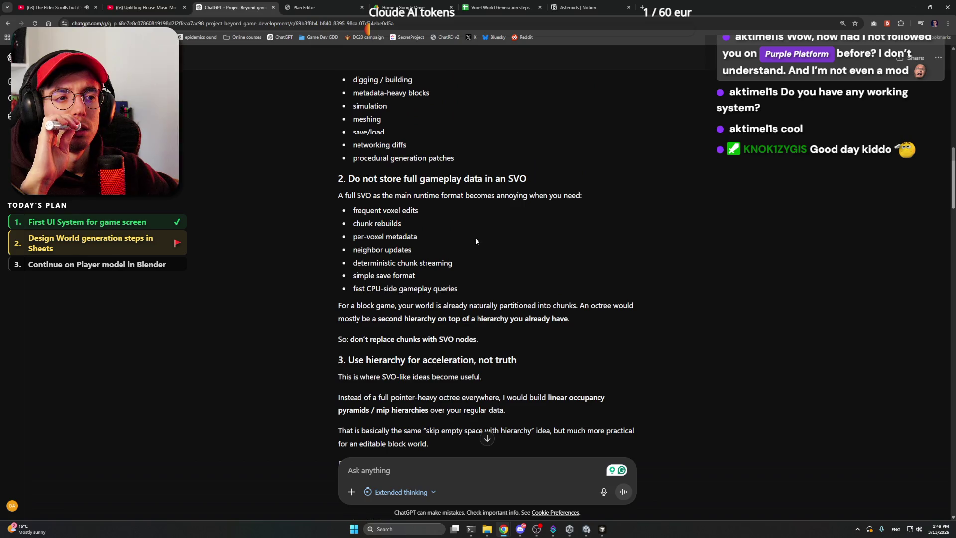
{"action": "double_click", "coordinate": [526, 178]}
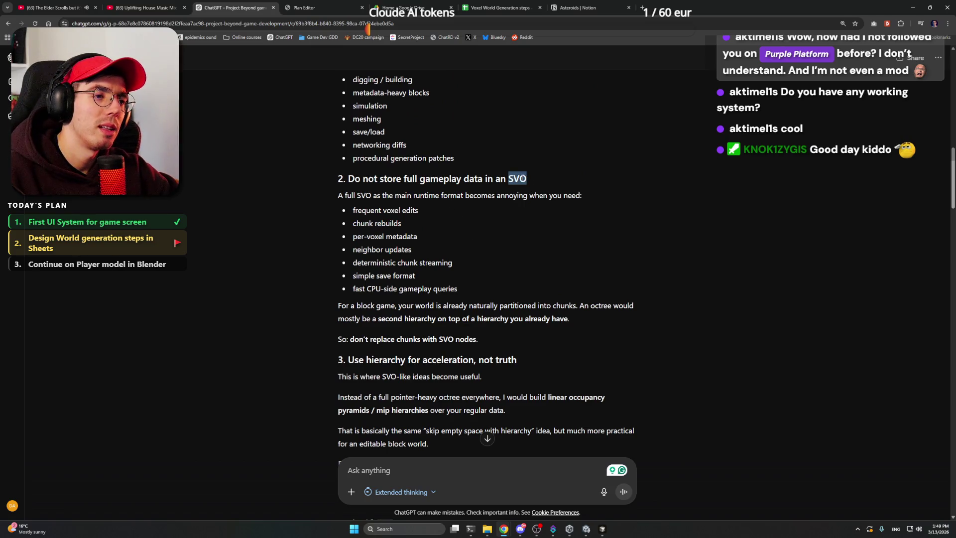
Ask ChatGPT 'What is "SVO"', read the Sparse Voxel Octree explanation, and return to the Asteroids page.
{"action": "left_click", "coordinate": [538, 228]}
{"action": "scroll", "coordinate": [515, 224], "scroll_direction": "down", "scroll_amount": 1}
{"action": "scroll", "coordinate": [501, 299], "scroll_direction": "down", "scroll_amount": 5}
{"action": "scroll", "coordinate": [486, 419], "scroll_direction": "down", "scroll_amount": 4}
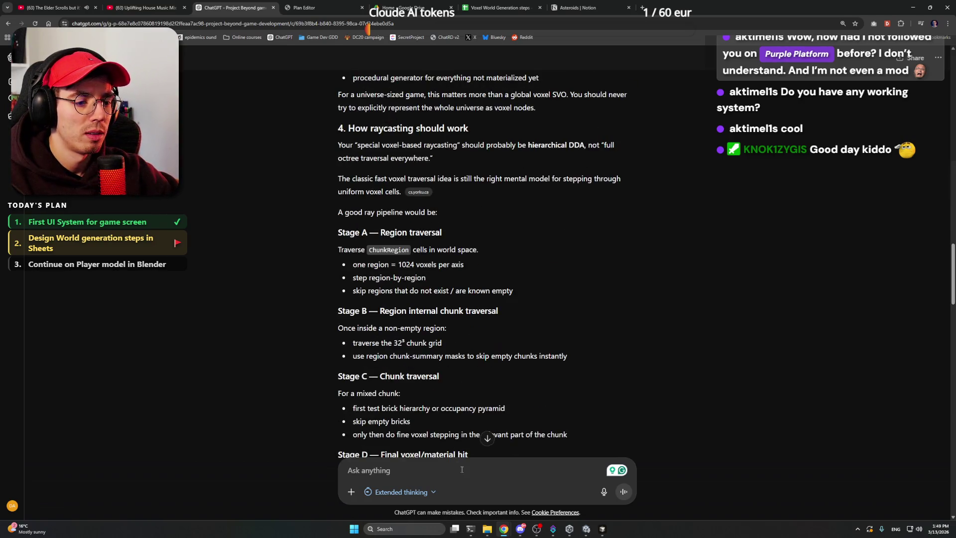
{"action": "type", "text": "What is \"SVO\""}
{"action": "key", "text": "Return"}
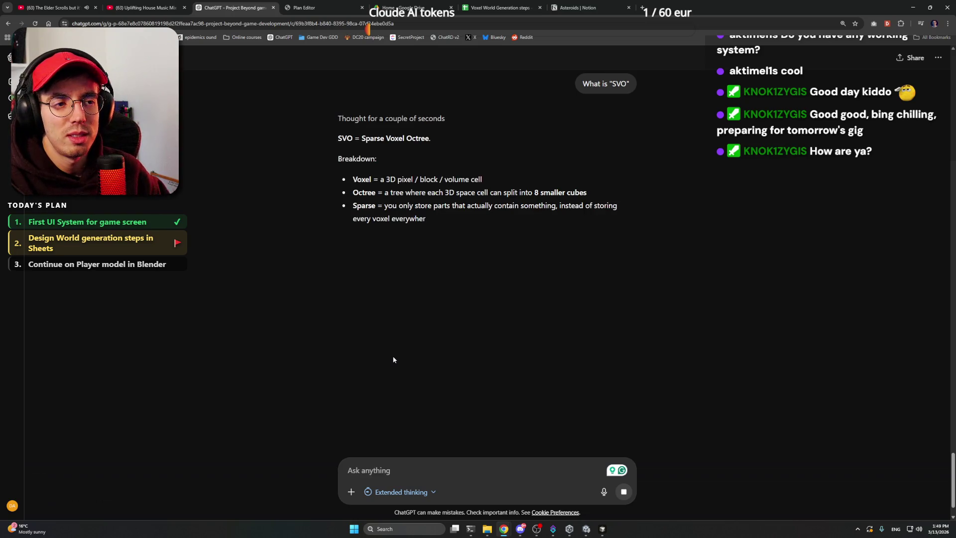
{"action": "scroll", "coordinate": [397, 184], "scroll_direction": "up", "scroll_amount": 2}
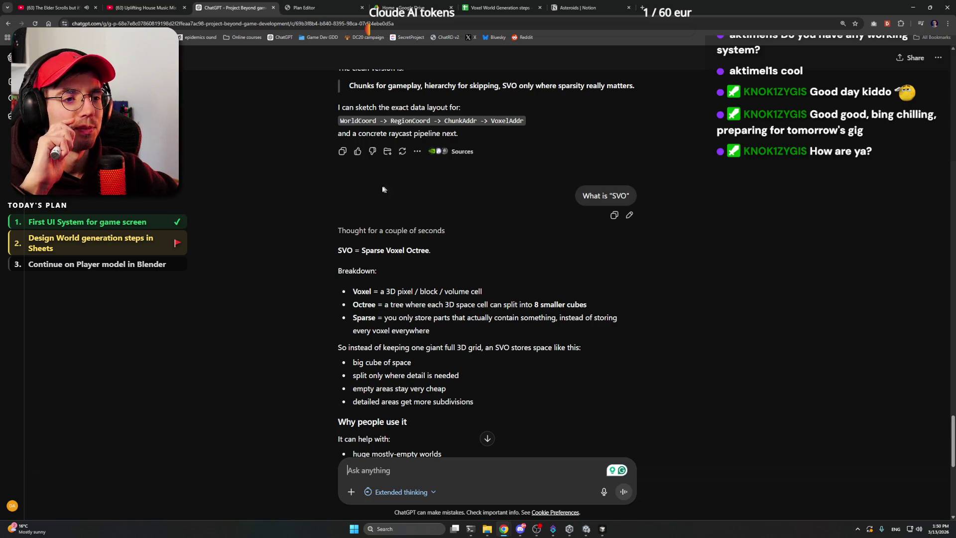
{"action": "scroll", "coordinate": [286, 185], "scroll_direction": "down", "scroll_amount": 3}
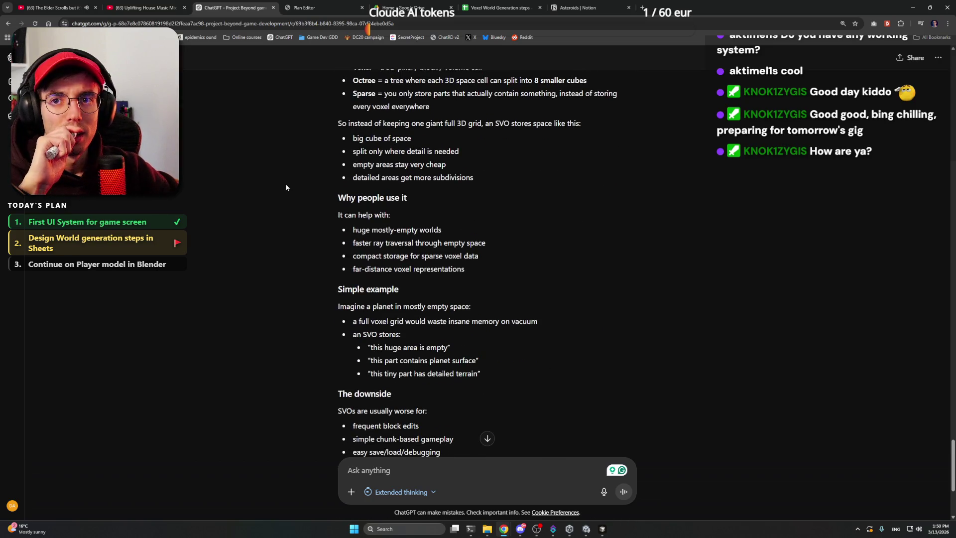
{"action": "scroll", "coordinate": [286, 182], "scroll_direction": "down", "scroll_amount": 2}
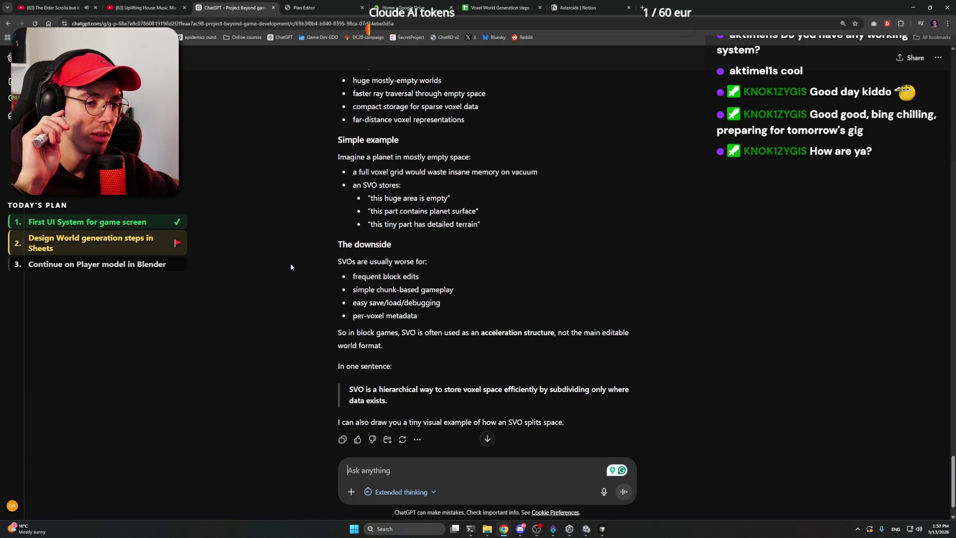
{"action": "scroll", "coordinate": [291, 266], "scroll_direction": "down", "scroll_amount": 1}
{"action": "scroll", "coordinate": [291, 266], "scroll_direction": "up", "scroll_amount": 3}
{"action": "scroll", "coordinate": [290, 278], "scroll_direction": "up", "scroll_amount": 2}
{"action": "scroll", "coordinate": [291, 278], "scroll_direction": "up", "scroll_amount": 3}
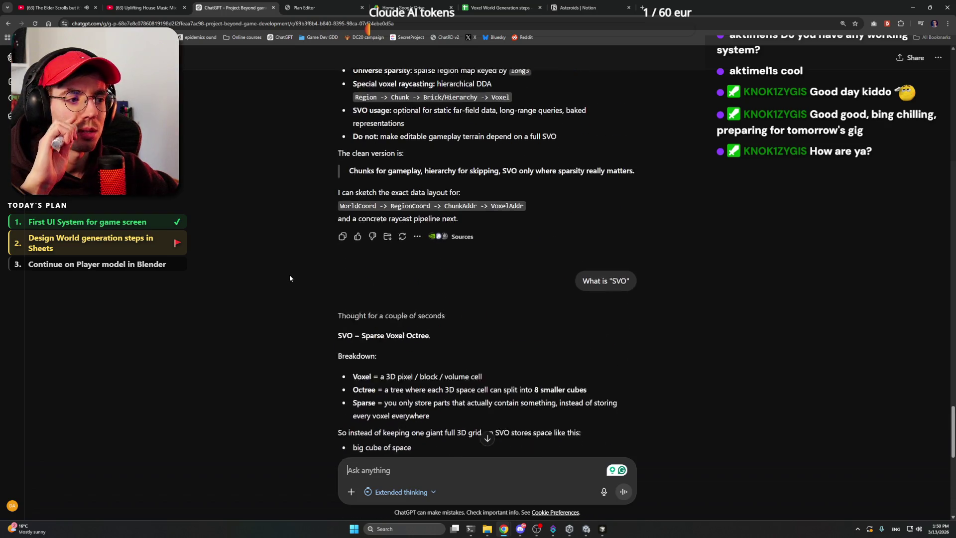
{"action": "scroll", "coordinate": [289, 279], "scroll_direction": "down", "scroll_amount": 4}
{"action": "scroll", "coordinate": [290, 277], "scroll_direction": "down", "scroll_amount": 1}
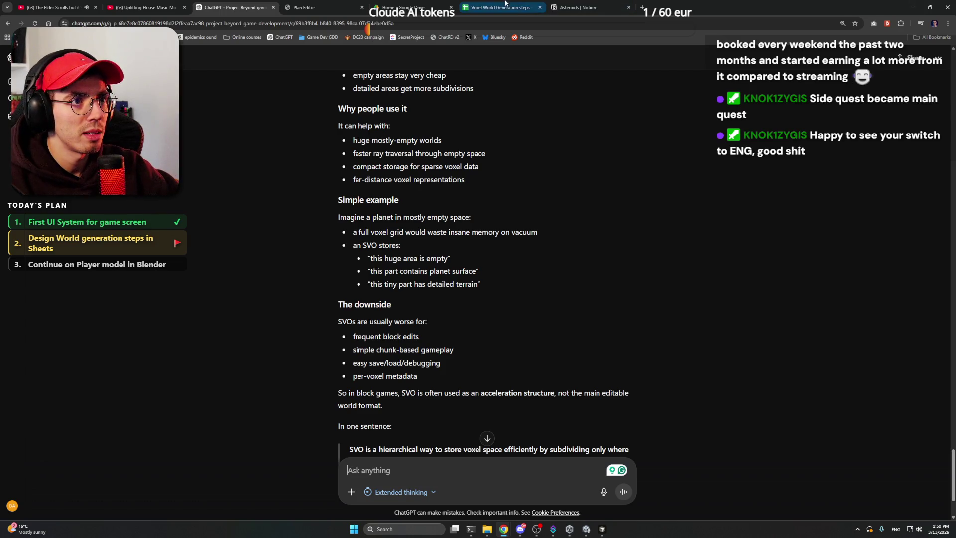
{"action": "left_click", "coordinate": [559, 11]}
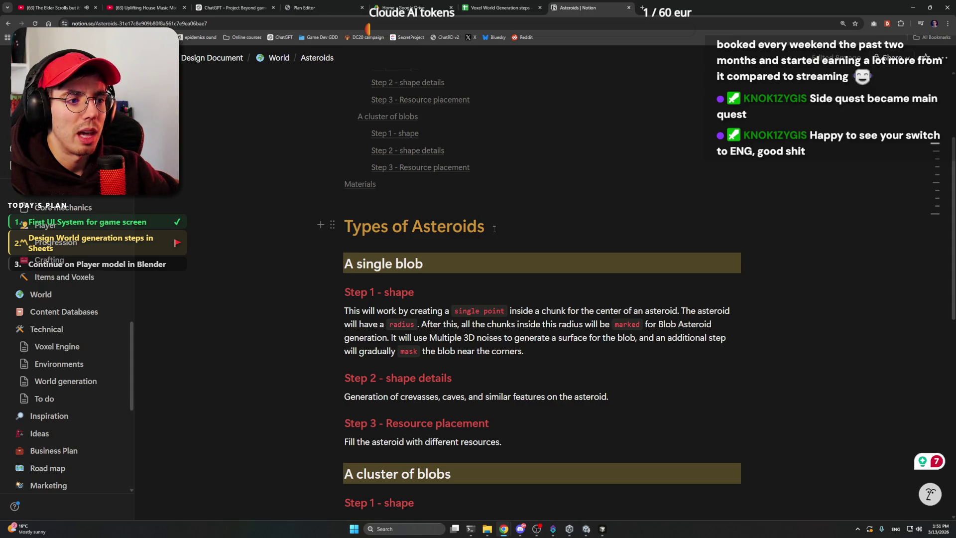
{"action": "scroll", "coordinate": [515, 231], "scroll_direction": "down", "scroll_amount": 2}
{"action": "scroll", "coordinate": [523, 230], "scroll_direction": "down", "scroll_amount": 3}
{"action": "scroll", "coordinate": [538, 231], "scroll_direction": "up", "scroll_amount": 1}
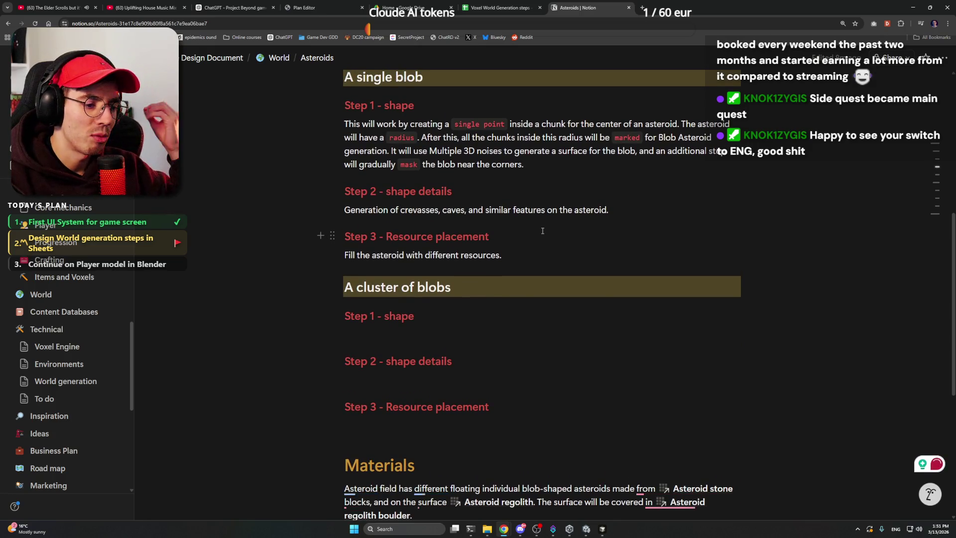
Place the caret after the resource placement and Step 1 shape paragraphs, then move to the code editor.
{"action": "left_click", "coordinate": [504, 254]}
{"action": "scroll", "coordinate": [523, 283], "scroll_direction": "up", "scroll_amount": 1}
{"action": "scroll", "coordinate": [534, 304], "scroll_direction": "up", "scroll_amount": 2}
{"action": "left_click", "coordinate": [543, 315]}
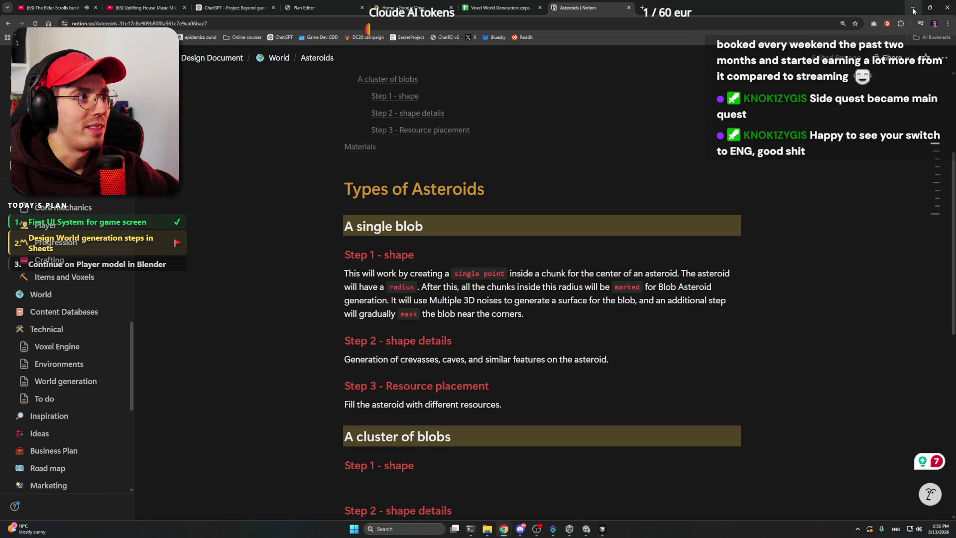
{"action": "left_click", "coordinate": [603, 530]}
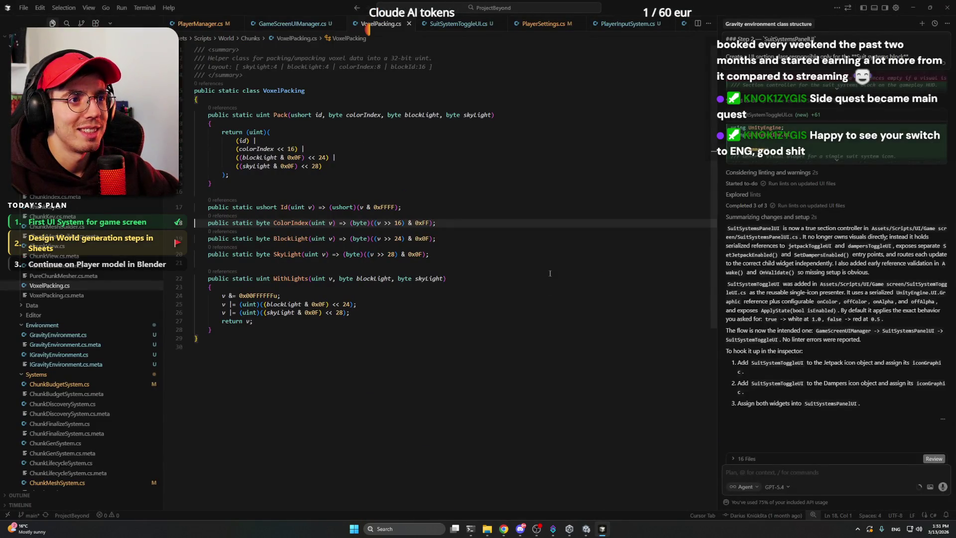
{"action": "left_click", "coordinate": [916, 8]}
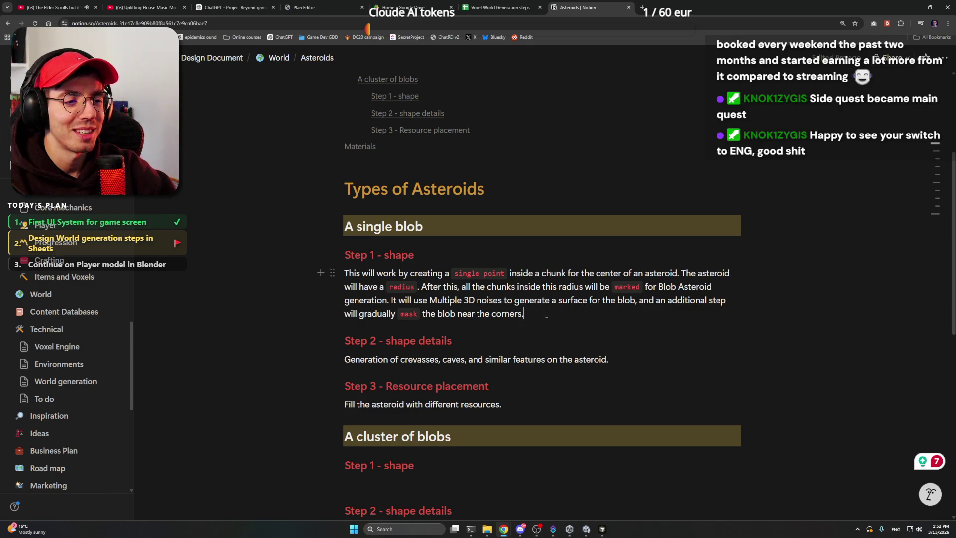
{"action": "left_click", "coordinate": [546, 315]}
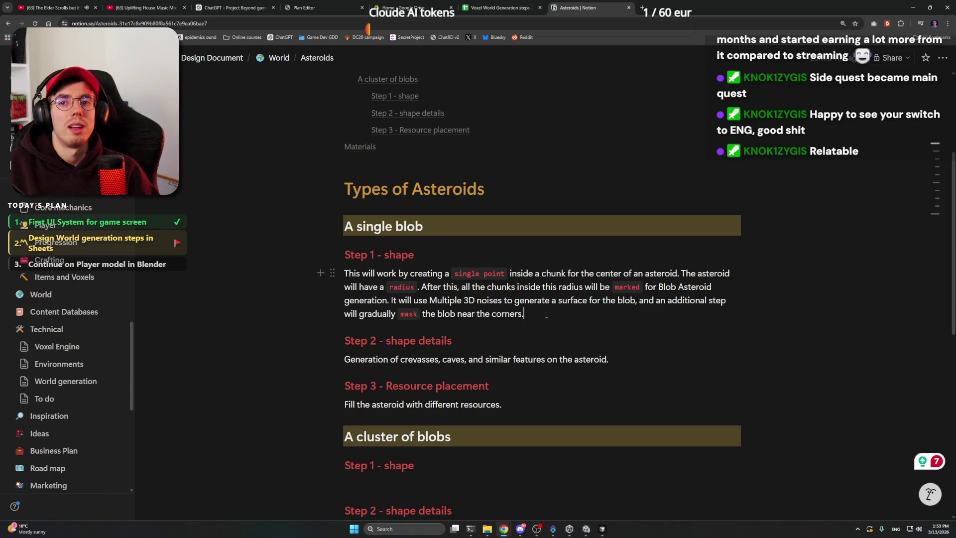
{"action": "left_click", "coordinate": [546, 314]}
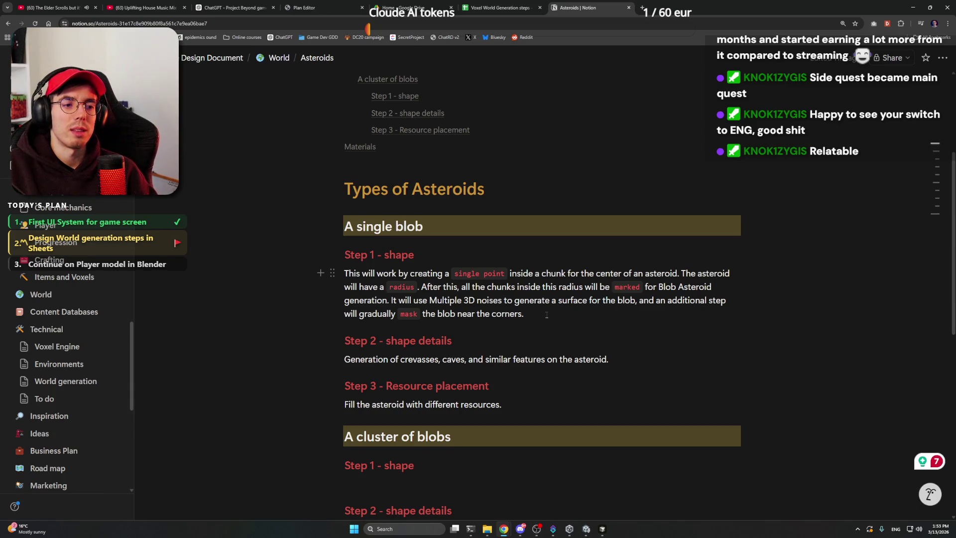